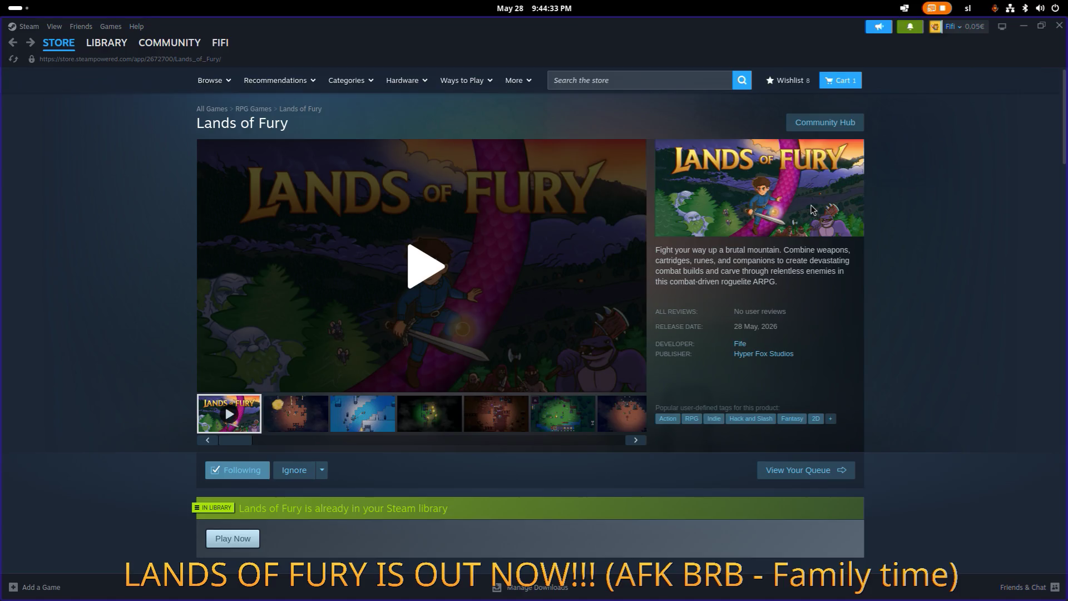
# Step: Open the misc thread in the Lands of Fury community hub Discussions
pyautogui.hotkey('alt', 'Tab')
pyautogui.click(649, 290)
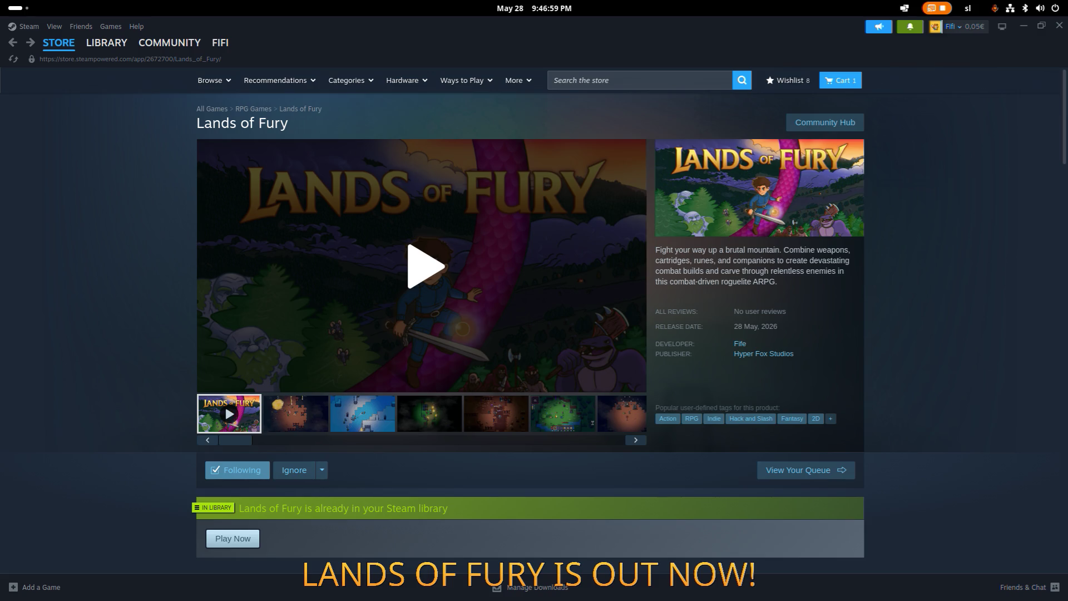
pyautogui.click(823, 121)
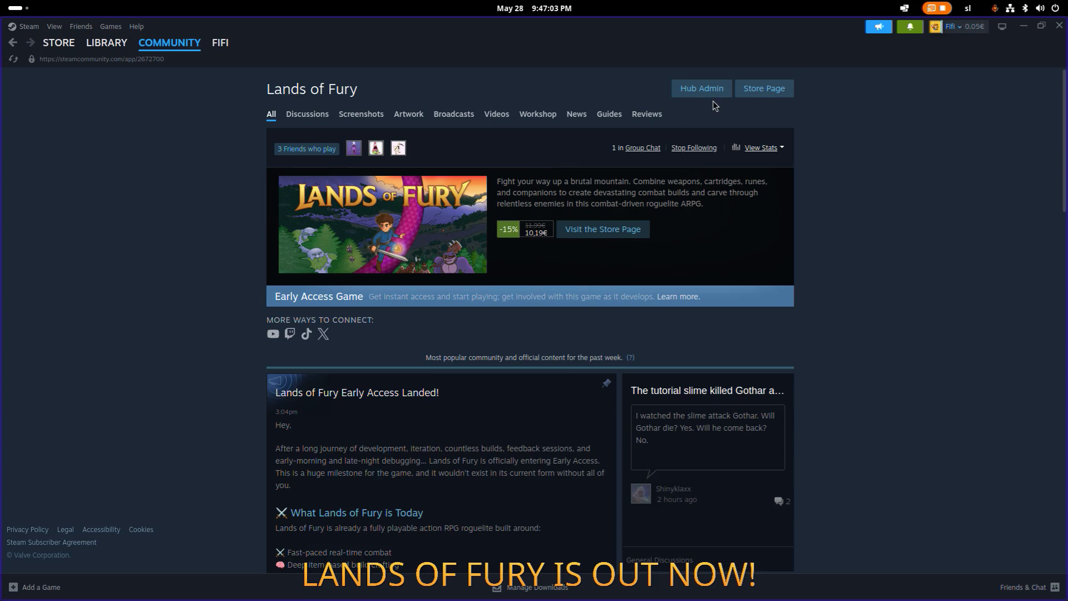
pyautogui.click(308, 114)
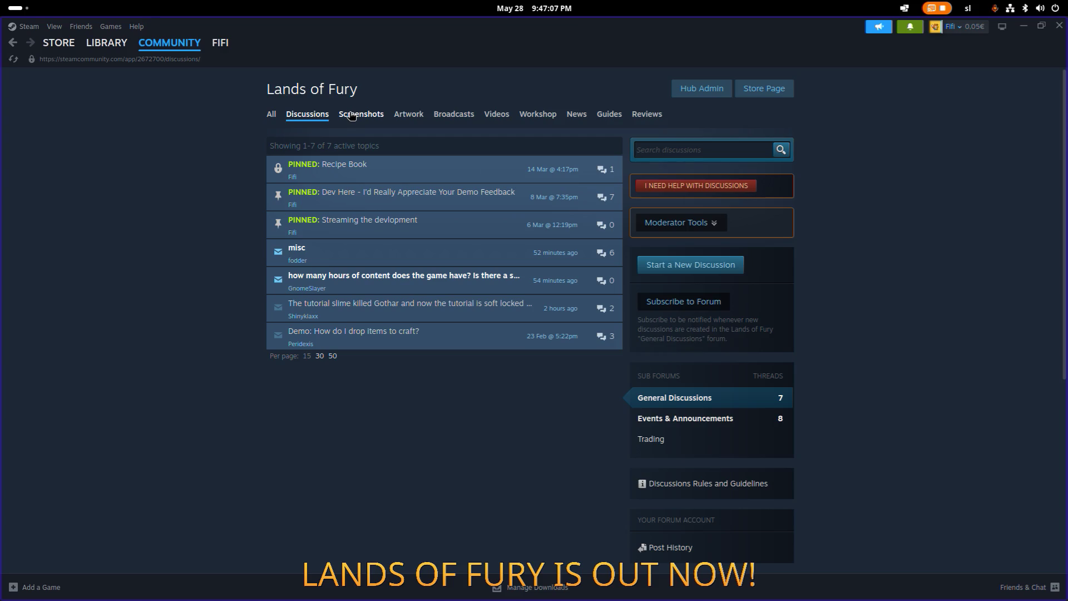
pyautogui.click(402, 255)
pyautogui.scroll(-2, 405, 259)
pyautogui.scroll(-10, 404, 261)
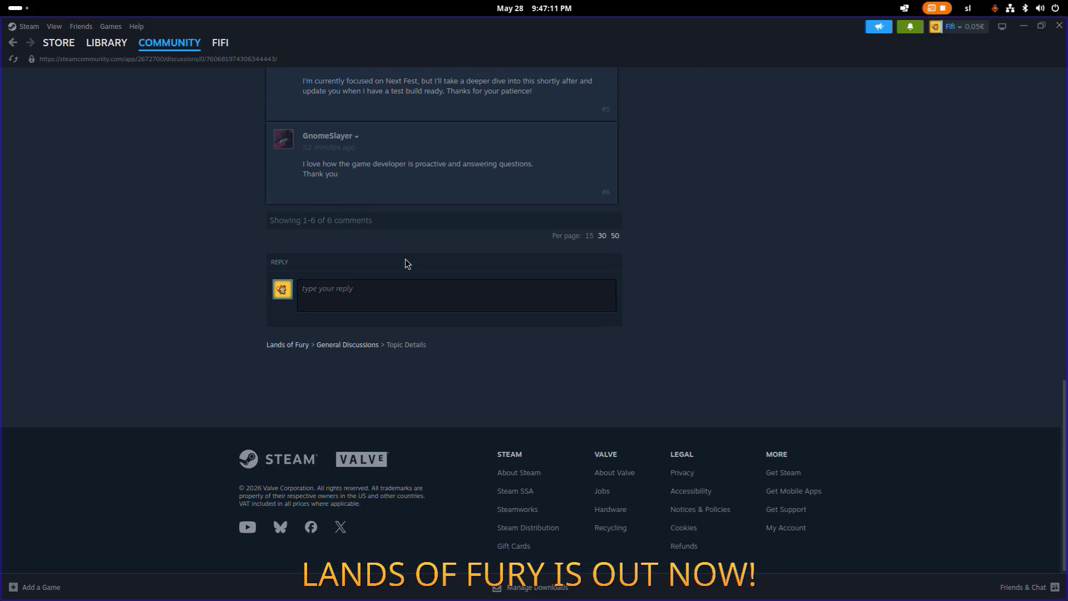
pyautogui.scroll(1, 405, 261)
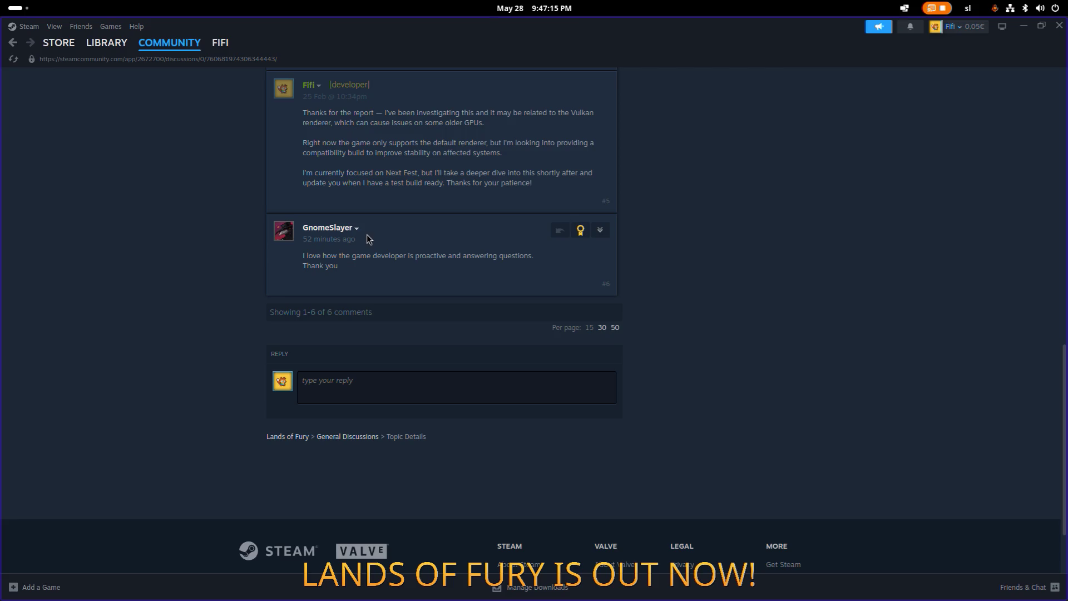
pyautogui.scroll(2, 398, 264)
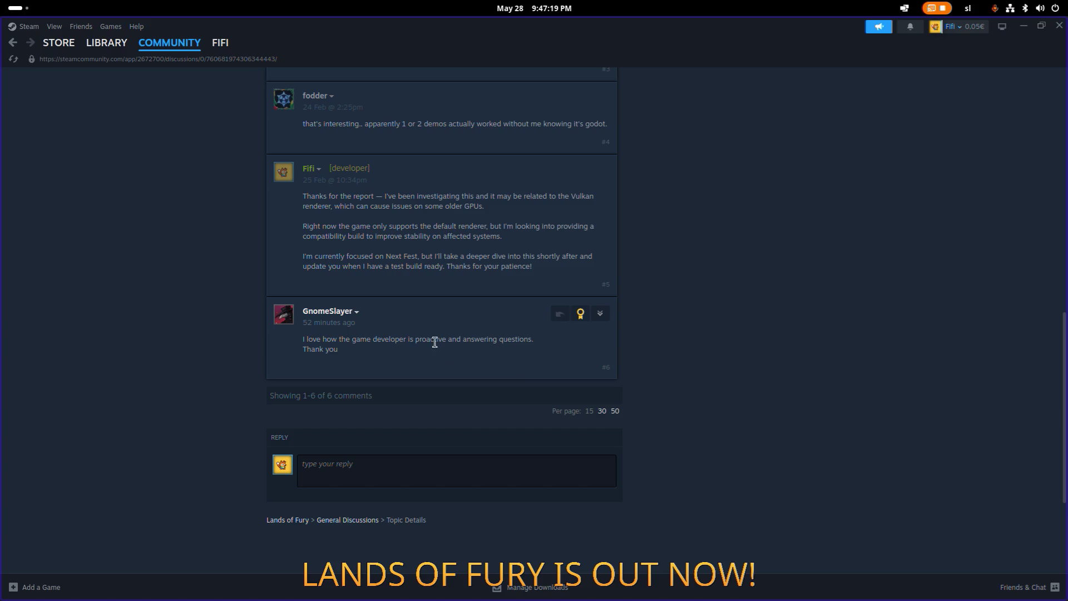
# Step: Start a reply in the thread that quotes the latest comment's praise
pyautogui.click(445, 469)
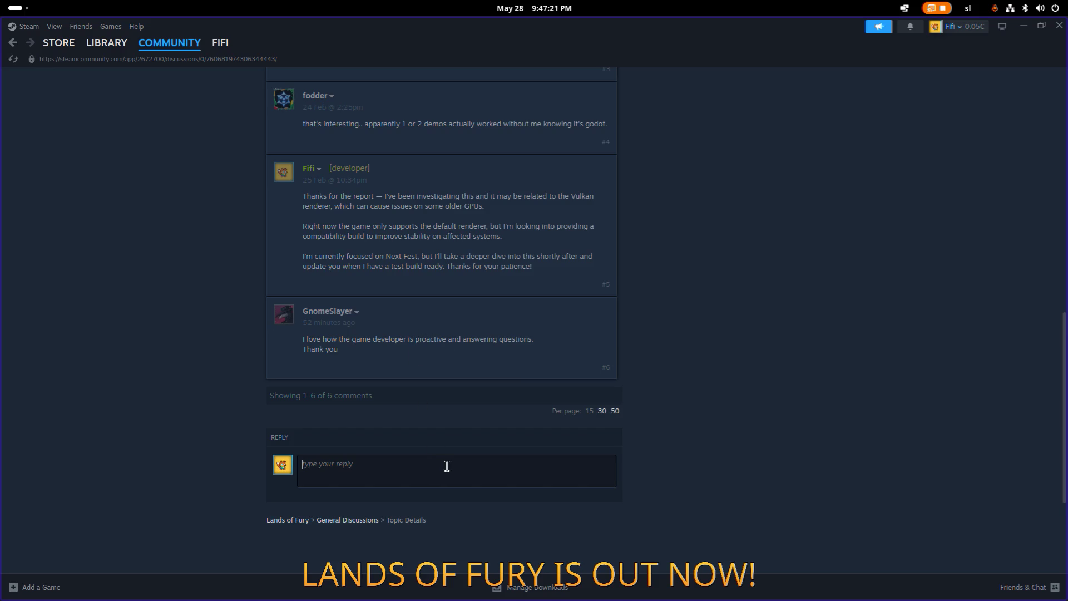
pyautogui.write('@gno')
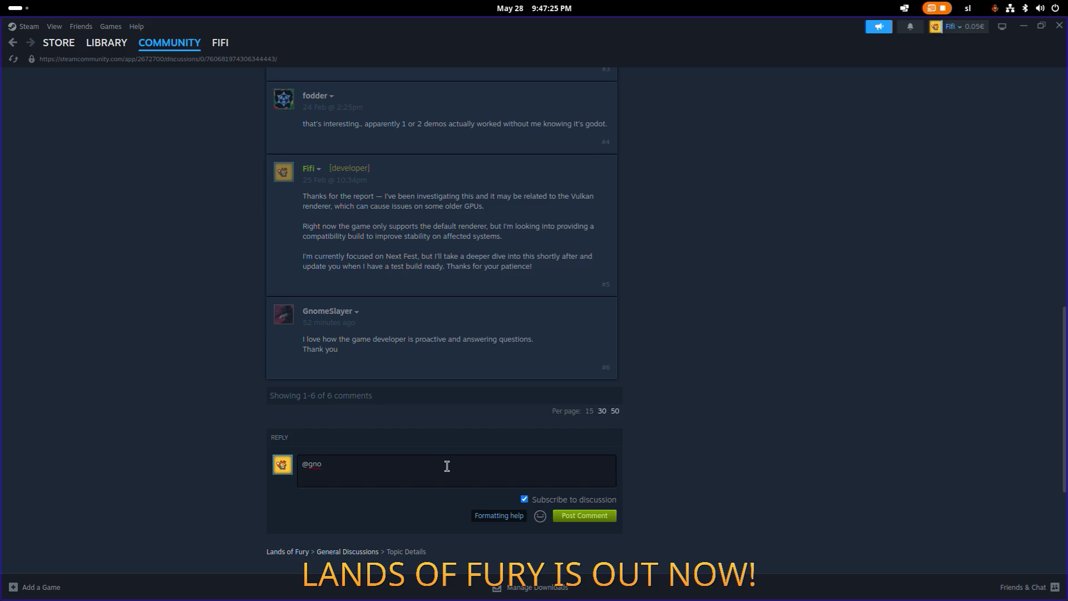
pyautogui.scroll(2, 368, 302)
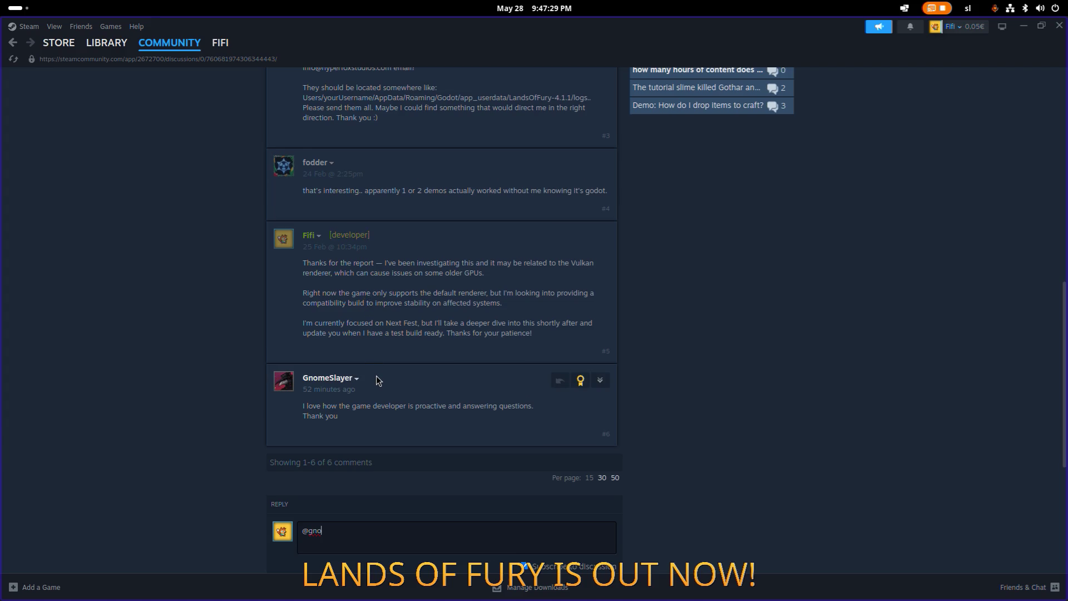
pyautogui.moveTo(355, 378)
pyautogui.click(560, 384)
pyautogui.scroll(-3, 429, 448)
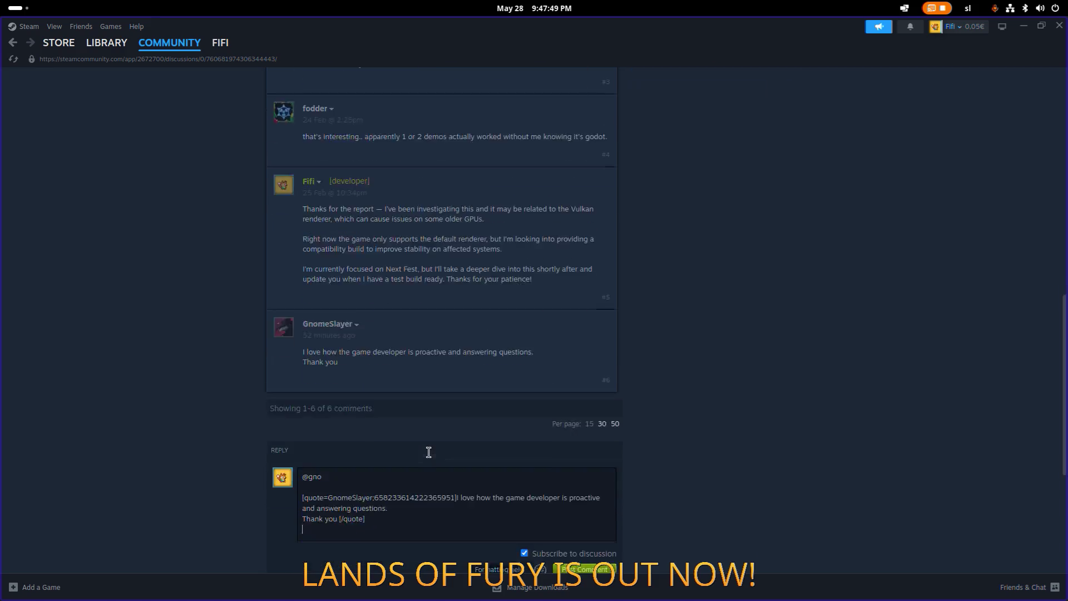
pyautogui.moveTo(331, 381); pyautogui.dragTo(302, 380)
pyautogui.press('Delete')
pyautogui.press('Delete')
pyautogui.press('Delete')
pyautogui.hotkey('ctrl', 'End')
pyautogui.press('Return')
pyautogui.press('Return')
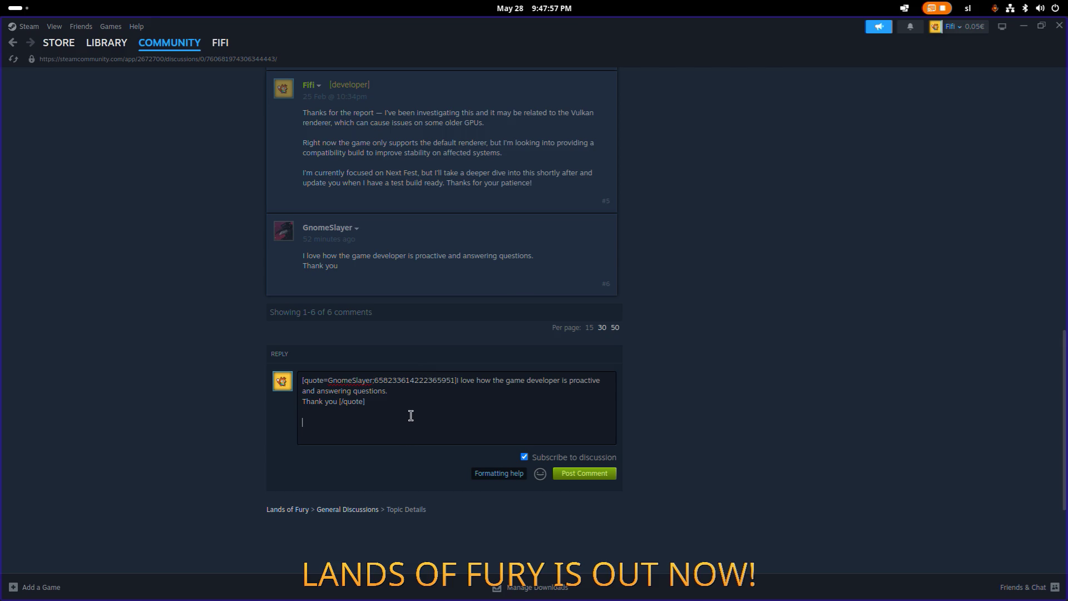
# Step: Write 'Trying my best :D' under the quote and post the comment
pyautogui.write('y')
pyautogui.write('ing')
pyautogui.click(540, 474)
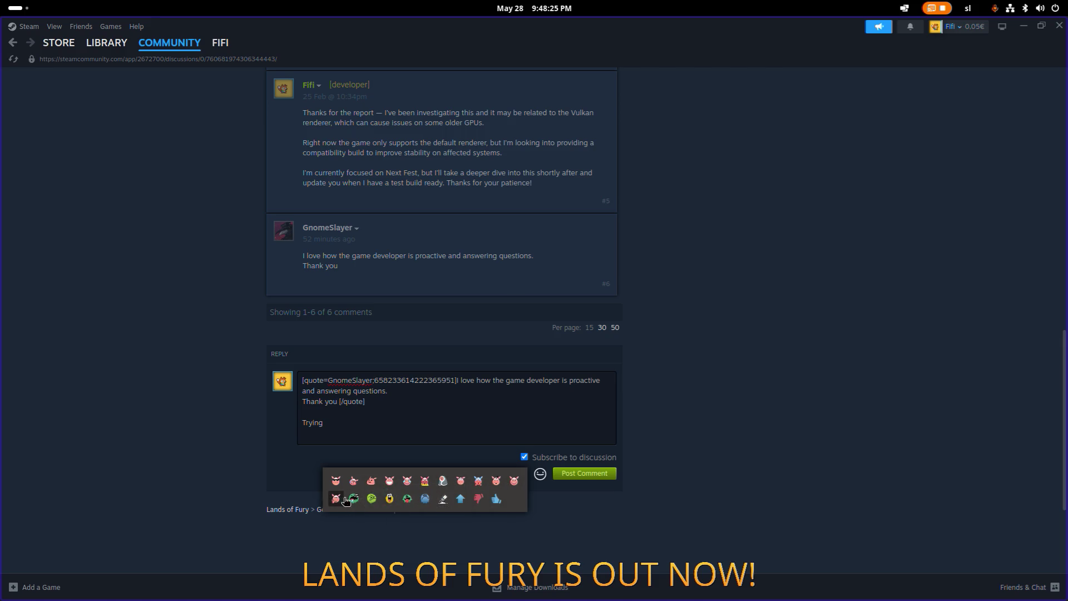
pyautogui.click(364, 418)
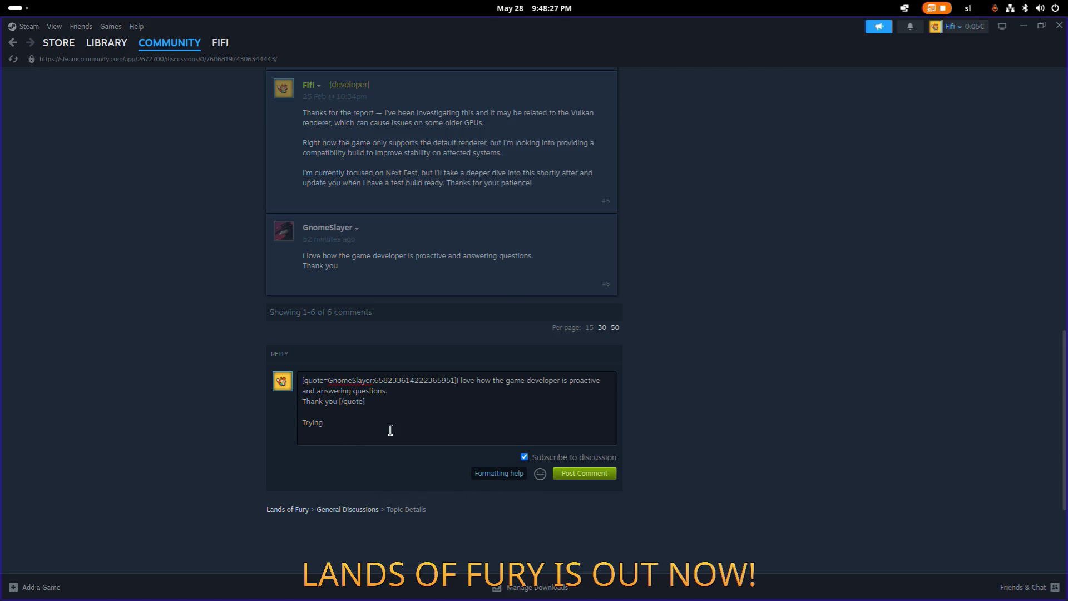
pyautogui.write(' :D')
pyautogui.scroll(10, 575, 428)
pyautogui.scroll(5, 576, 428)
pyautogui.scroll(-15, 577, 429)
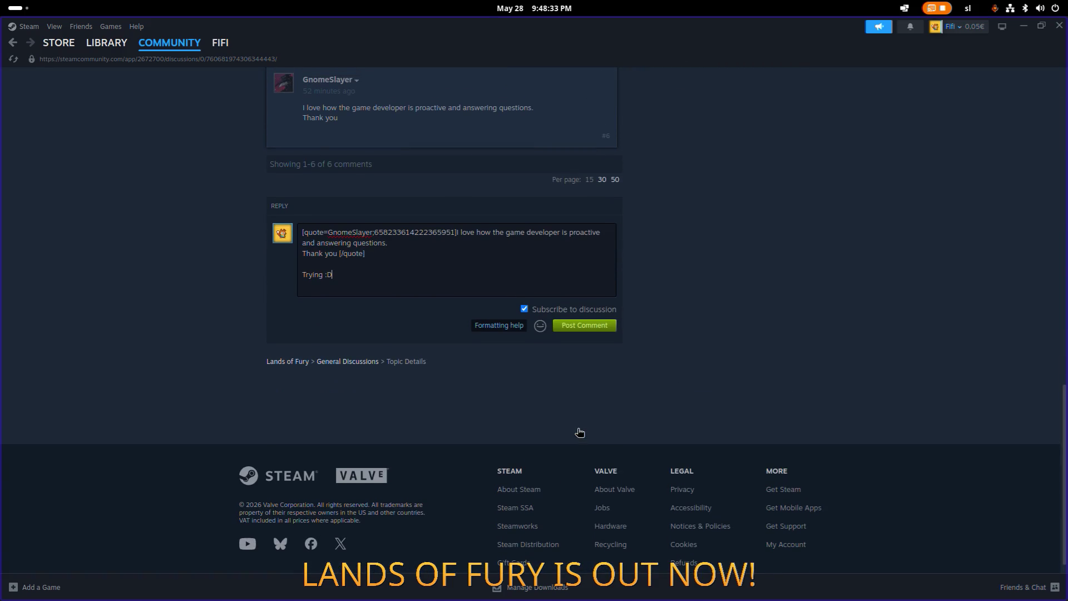
pyautogui.scroll(2, 404, 326)
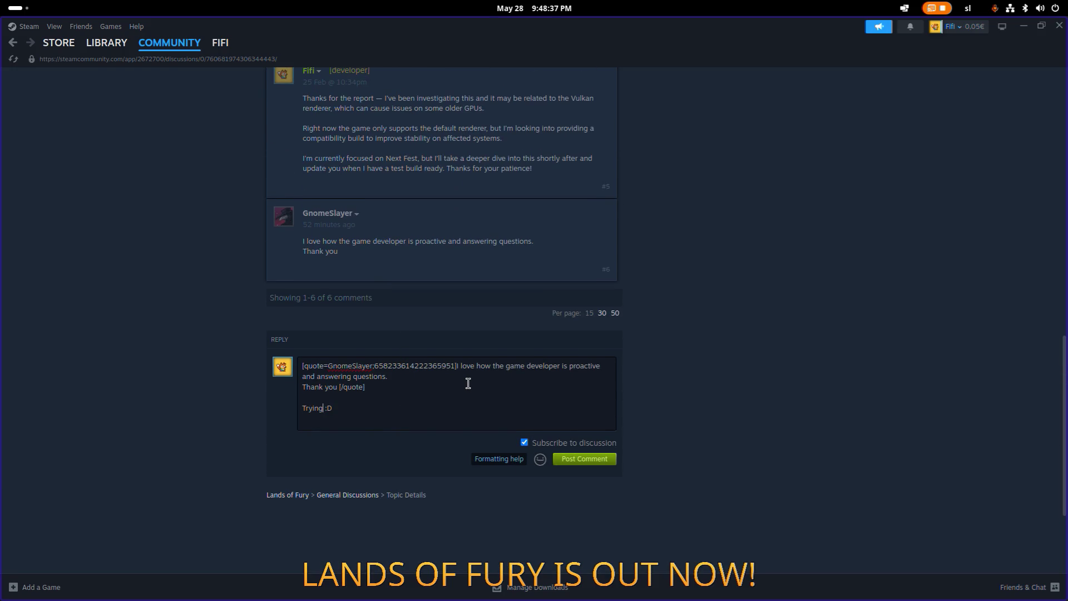
pyautogui.write('my best')
pyautogui.click(599, 462)
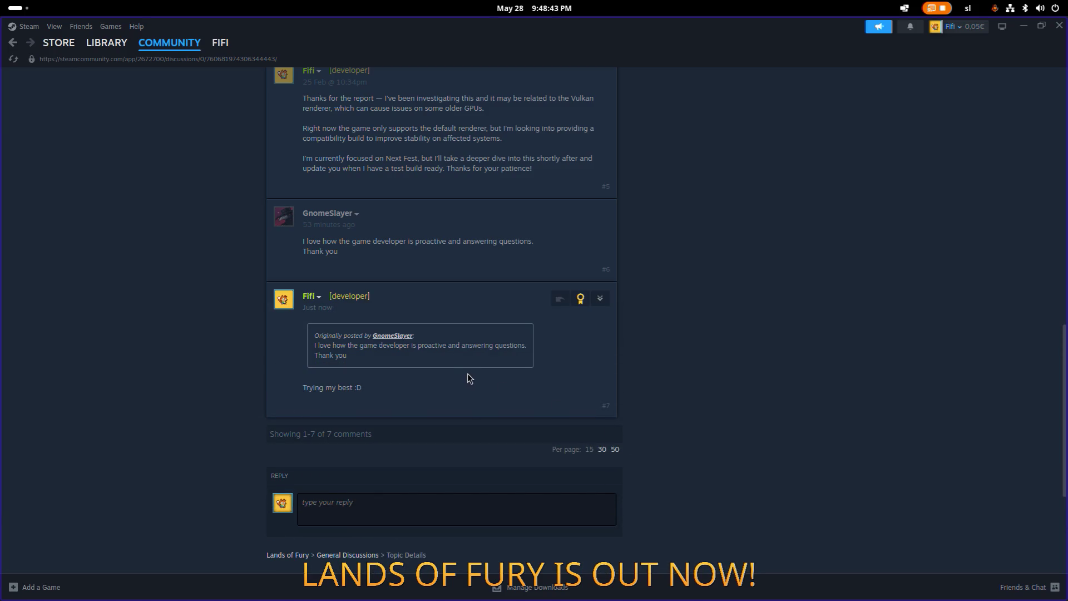
pyautogui.click(306, 113)
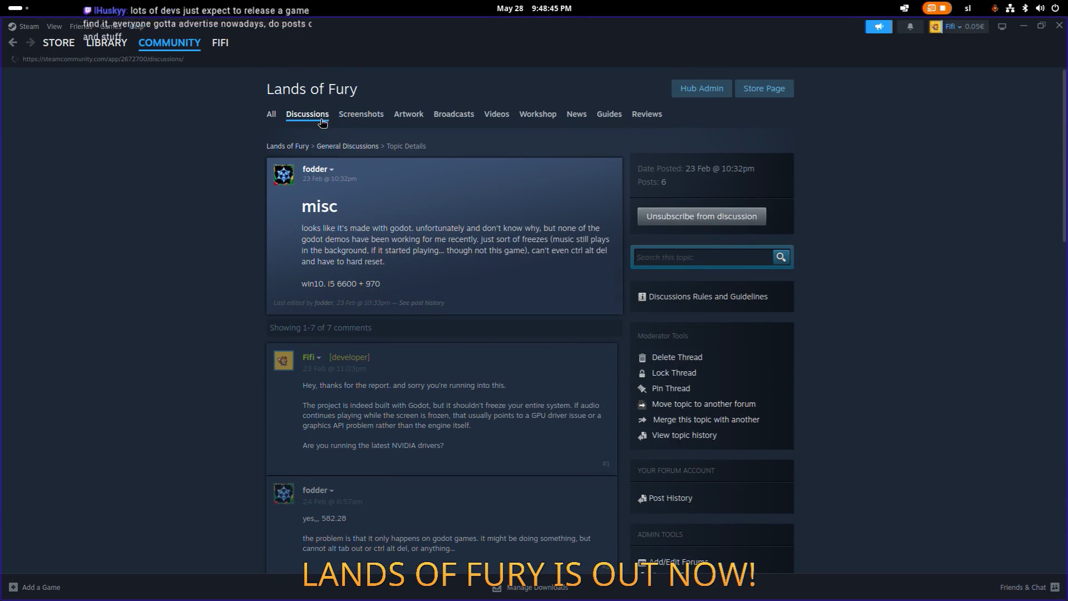
# Step: Open the hours-of-content question and begin a reply apologising for answering late after a short walk
pyautogui.click(417, 282)
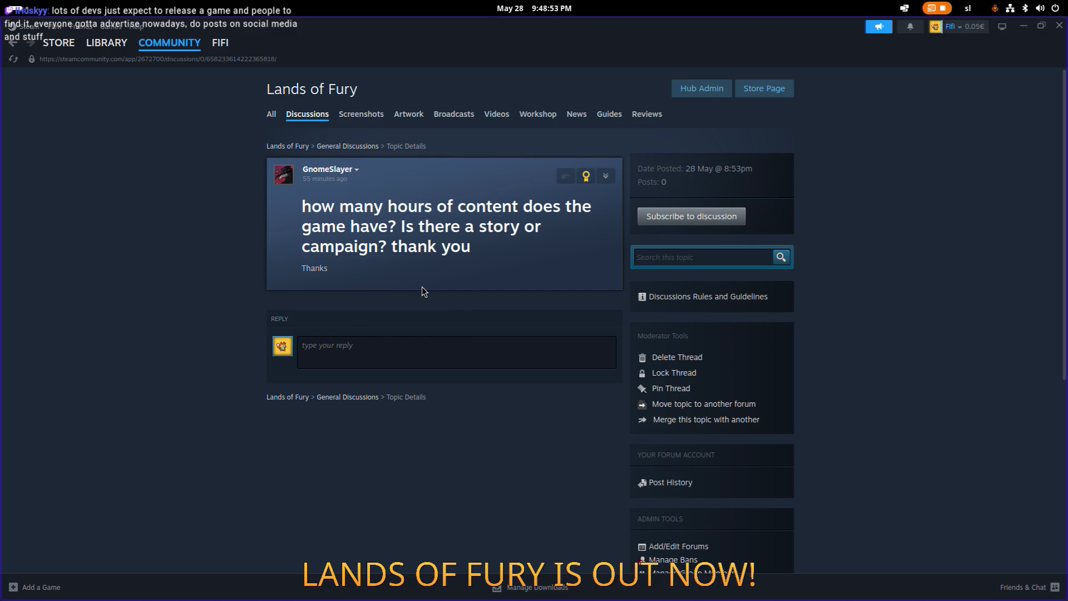
pyautogui.click(407, 361)
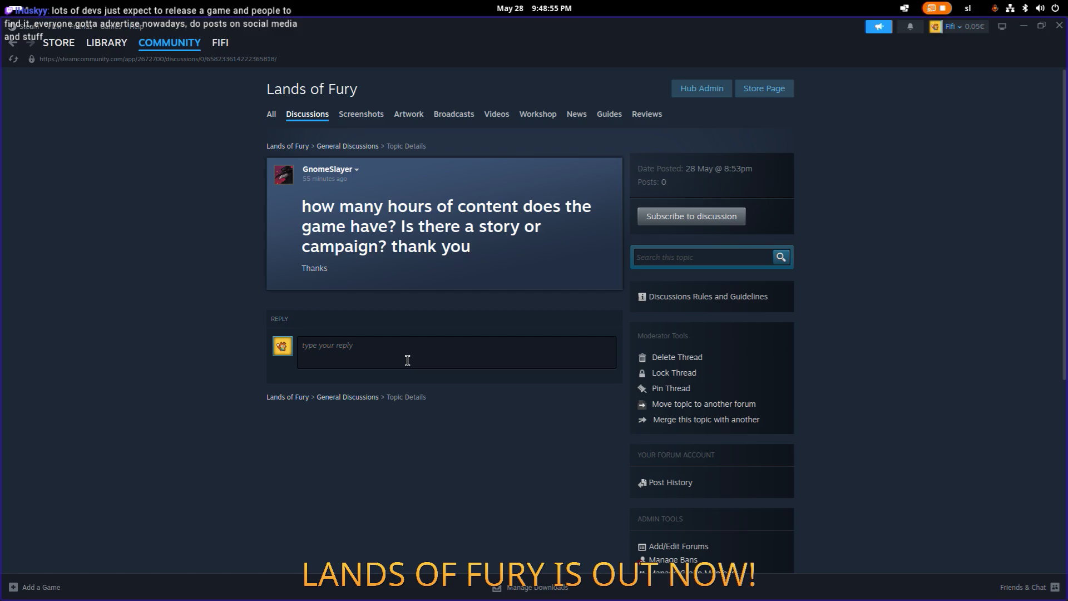
pyautogui.write('Th')
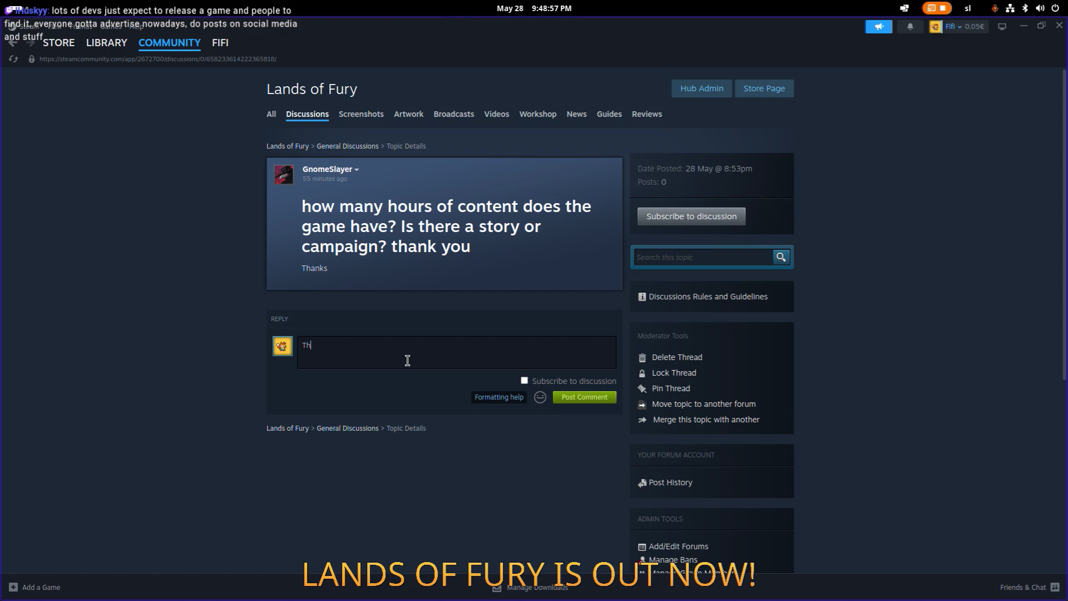
pyautogui.press('BackSpace')
pyautogui.press('BackSpace')
pyautogui.press('BackSpace')
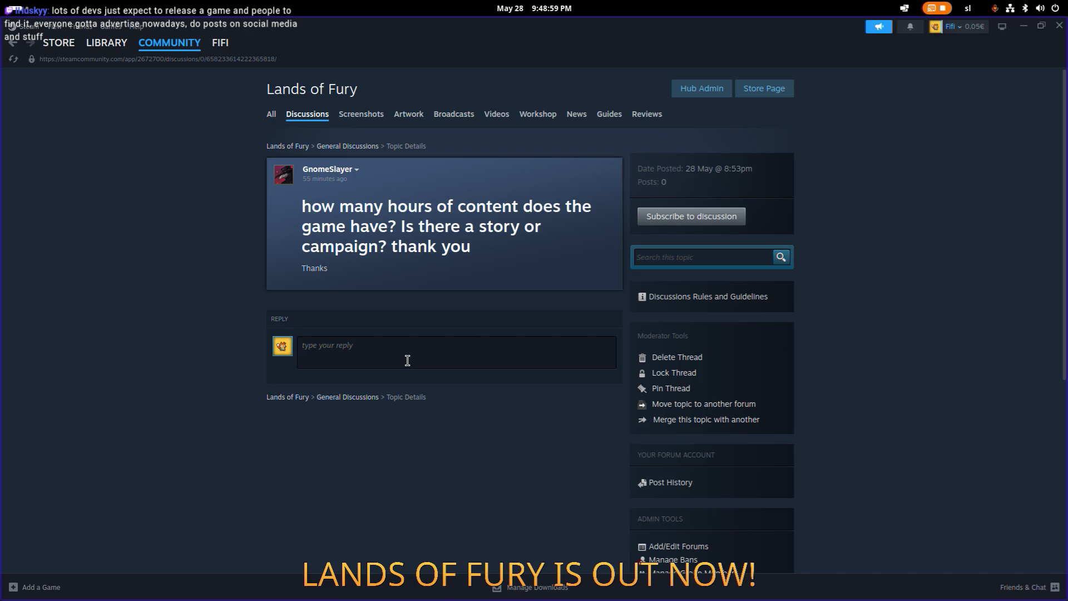
pyautogui.write('Sorry for a b')
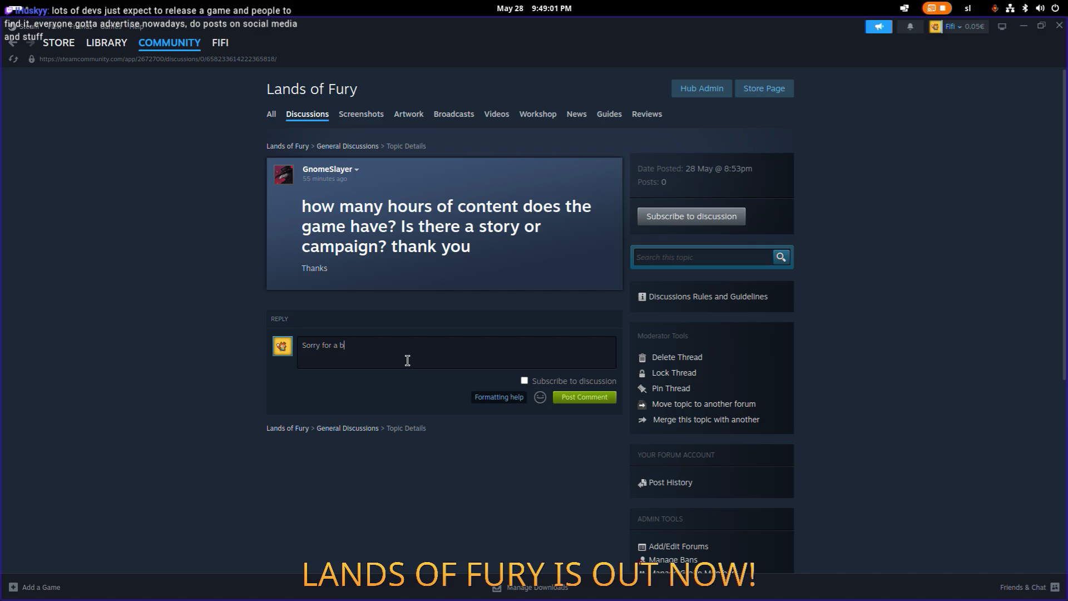
pyautogui.write('it late ')
pyautogui.write('reply')
pyautogui.write('!')
pyautogui.write(' B')
pyautogui.press('BackSpace')
pyautogui.write('I had to tka')
pyautogui.press('BackSpace')
pyautogui.press('BackSpace')
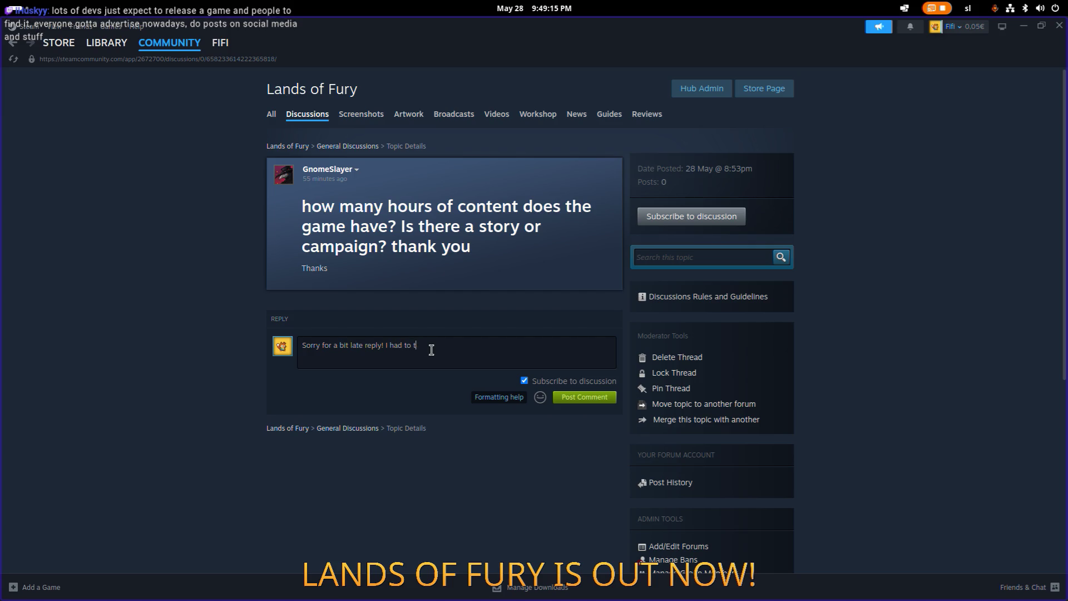
pyautogui.write('ake a short walk')
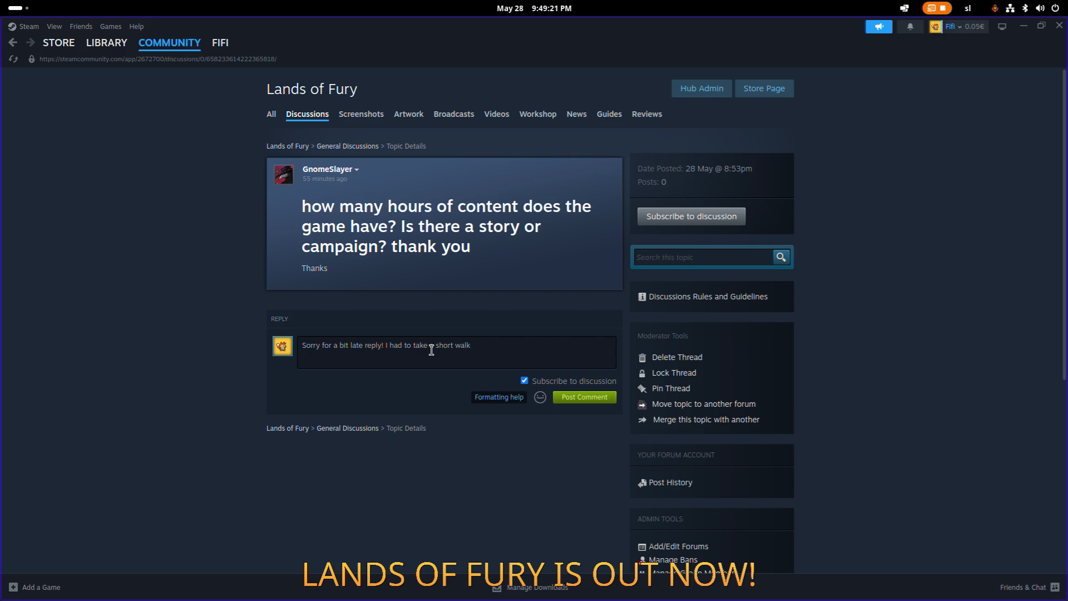
# Step: Add ':D' and explain the story comes as logs unlocked by interacting with the world
pyautogui.click(539, 396)
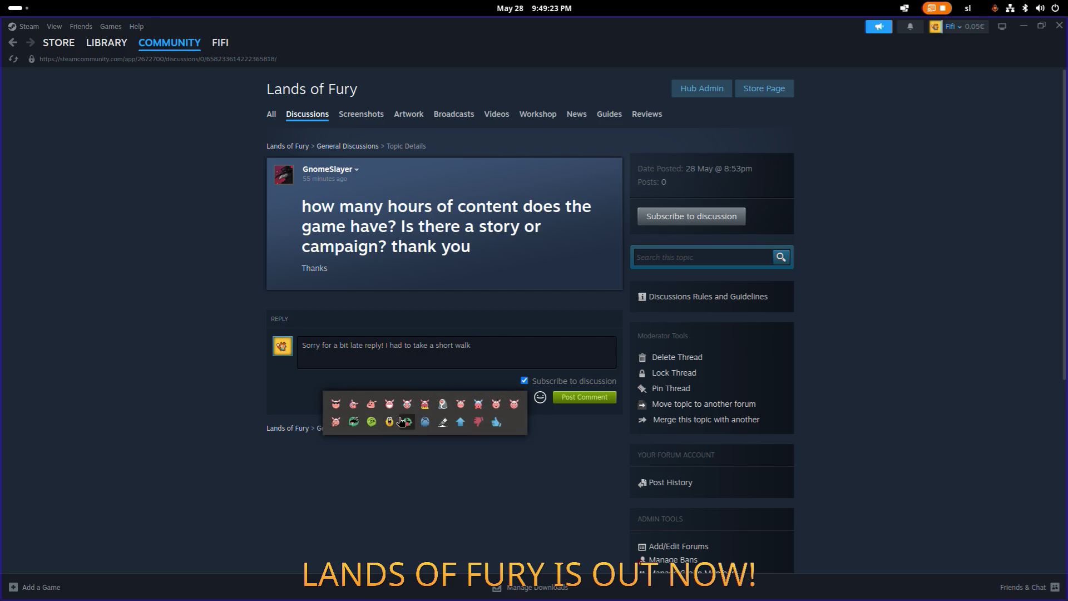
pyautogui.click(492, 351)
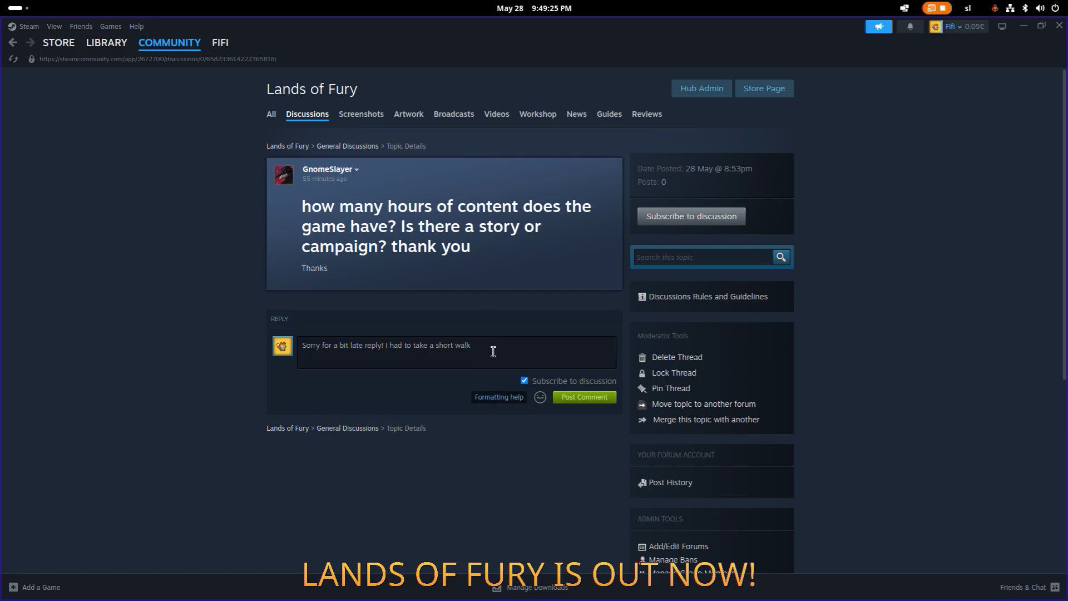
pyautogui.write('D There')
pyautogui.press('BackSpace')
pyautogui.press('BackSpace')
pyautogui.press('BackSpace')
pyautogui.write('I')
pyautogui.press('Return')
pyautogui.write('Th')
pyautogui.press('BackSpace')
pyautogui.press('BackSpace')
pyautogui.press('BackSpace')
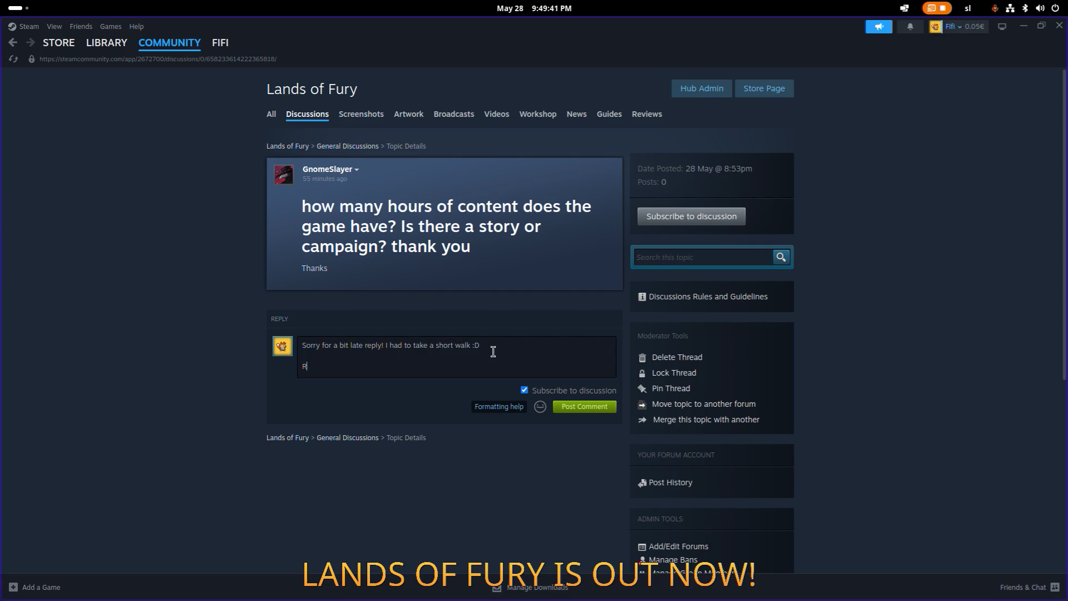
pyautogui.write('There ')
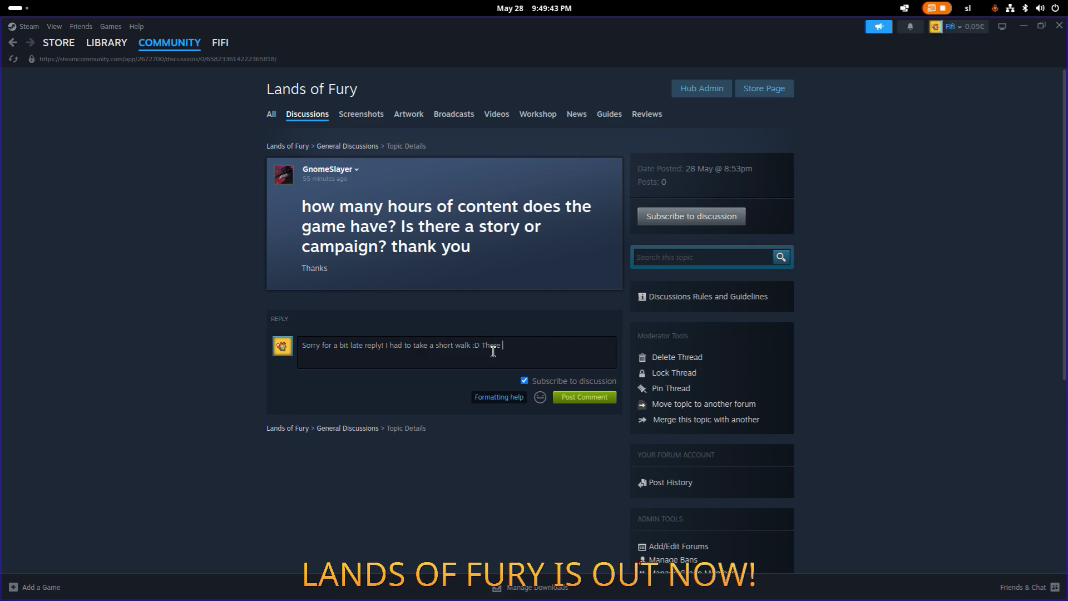
pyautogui.write('is a story in ')
pyautogui.write('forms of log')
pyautogui.write('s that you un')
pyautogui.write('lo')
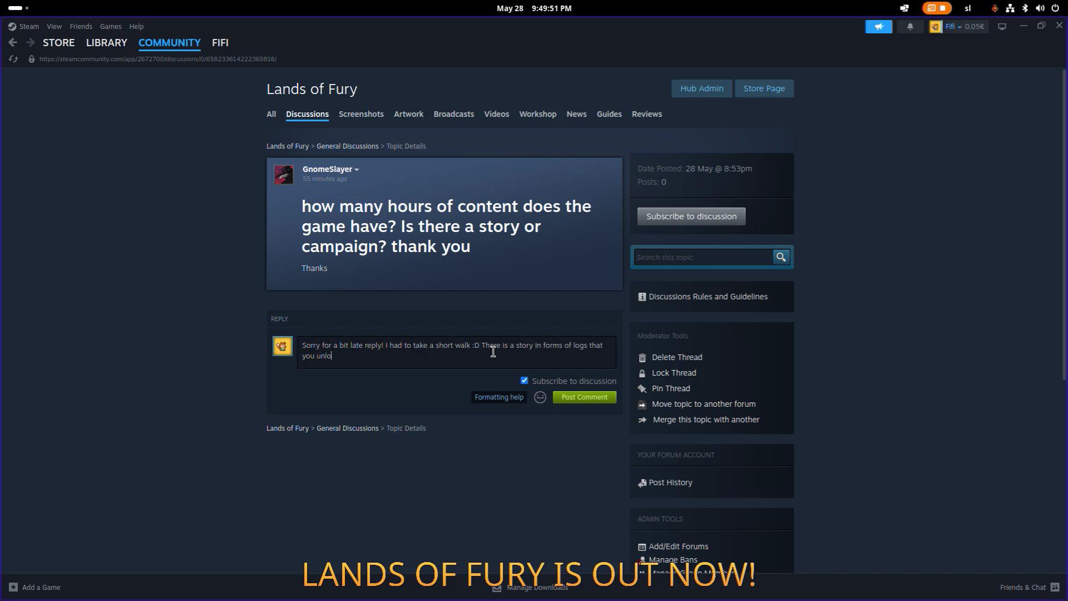
pyautogui.write('ck when interacting wit')
pyautogui.write('h the ')
pyautogui.write('world')
pyautogui.write(', or gettin')
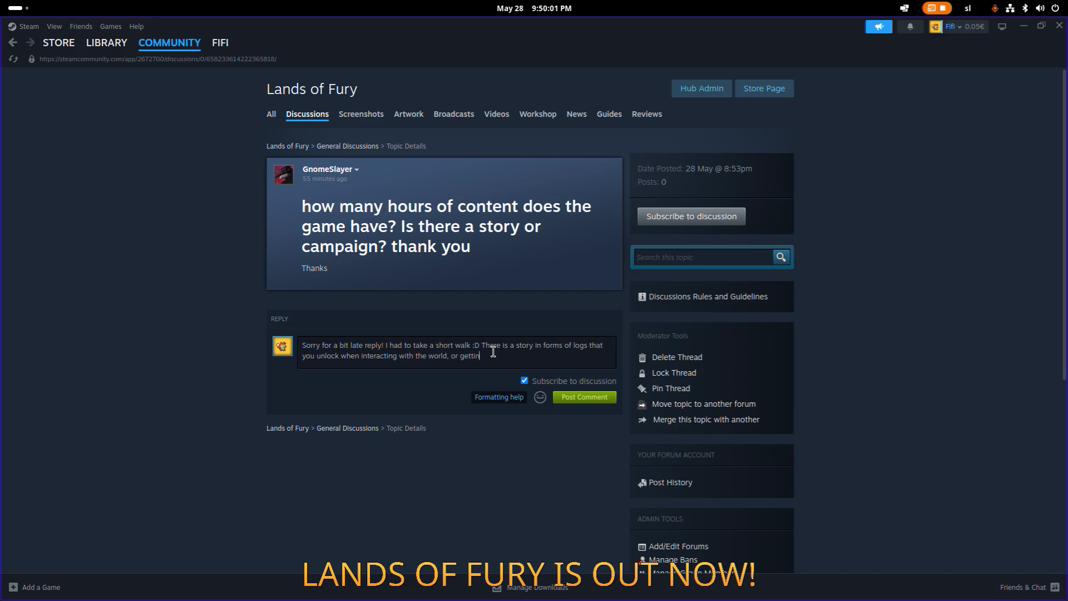
pyautogui.write('g to certain par')
pyautogui.write('ts')
pyautogui.write('. ')
pyautogui.write('The game its')
pyautogui.write('elf i')
pyautogui.write('s otherwise ')
pyautogui.write('fo')
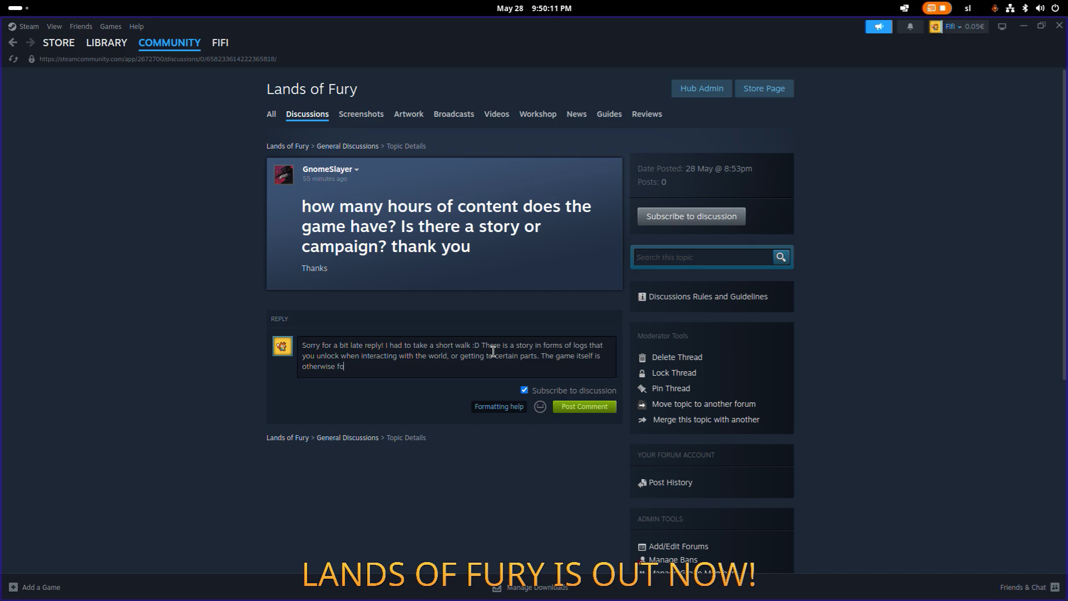
pyautogui.write('cused on replaya')
pyautogui.write('bility')
pyautogui.press('BackSpace')
pyautogui.press('BackSpace')
pyautogui.write('ty. ')
pyautogui.write("In the beginning you'")
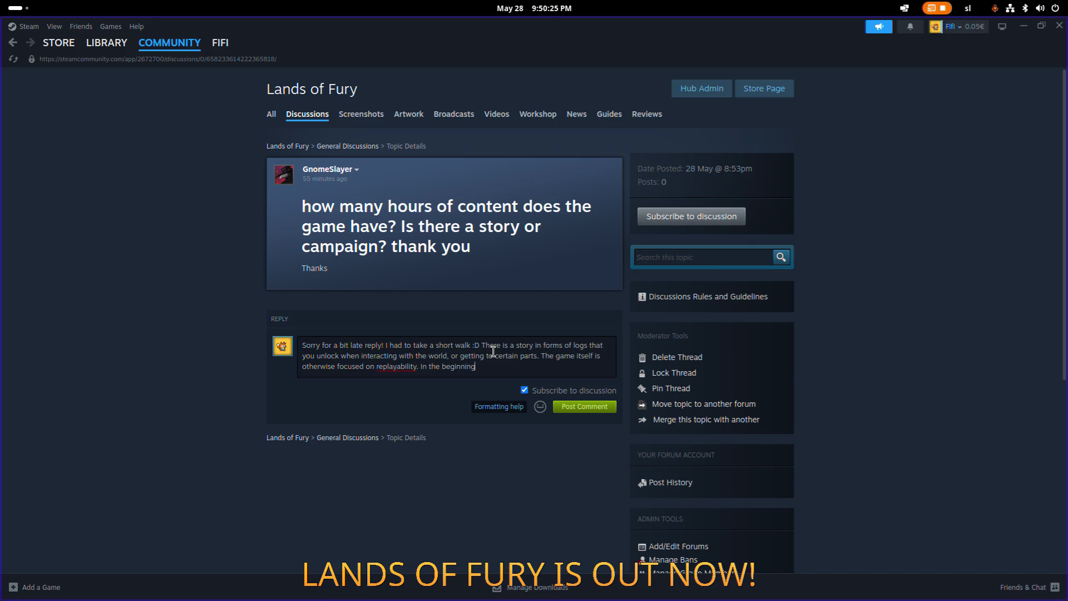
pyautogui.write('ll need ')
pyautogui.write('m')
# Step: Add that early runs take longer and get easier once meta tokens unlock skills
pyautogui.press('BackSpace')
pyautogui.press('BackSpace')
pyautogui.press('BackSpace')
pyautogui.write('probably ne')
pyautogui.write('ed more time t')
pyautogui.write('o finish a run')
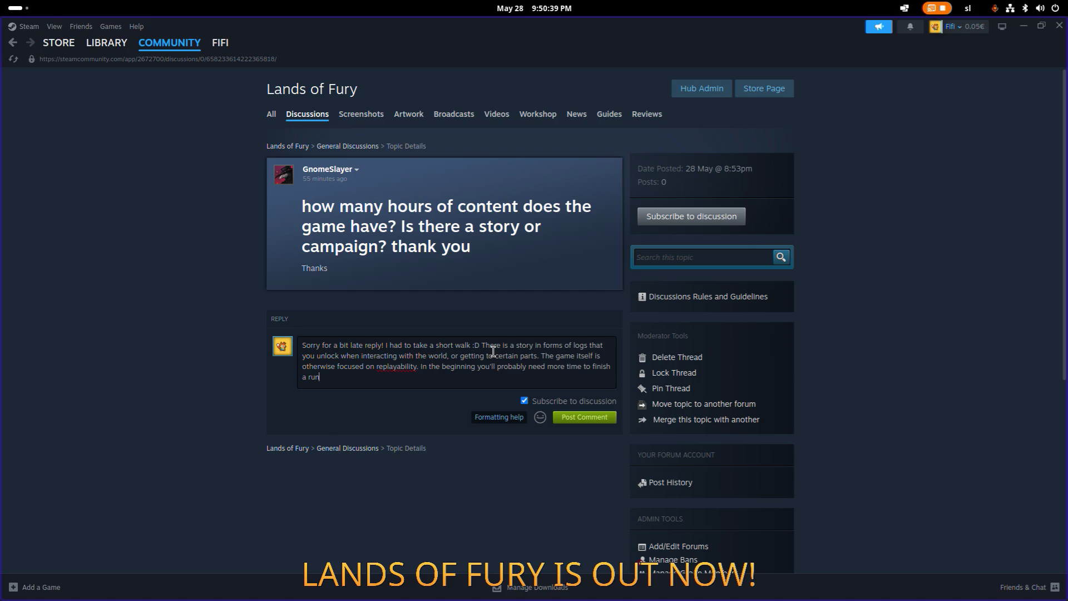
pyautogui.write('.')
pyautogui.press('BackSpace')
pyautogui.press('BackSpace')
pyautogui.write(', because ')
pyautogui.write('f')
pyautogui.write('f the ')
pyautogui.write('skill')
pyautogui.write('l')
pyautogui.write('" t')
pyautogui.write('hingy')
pyautogui.write('.')
pyautogui.write('  and bec')
pyautogui.write('ause it gets ')
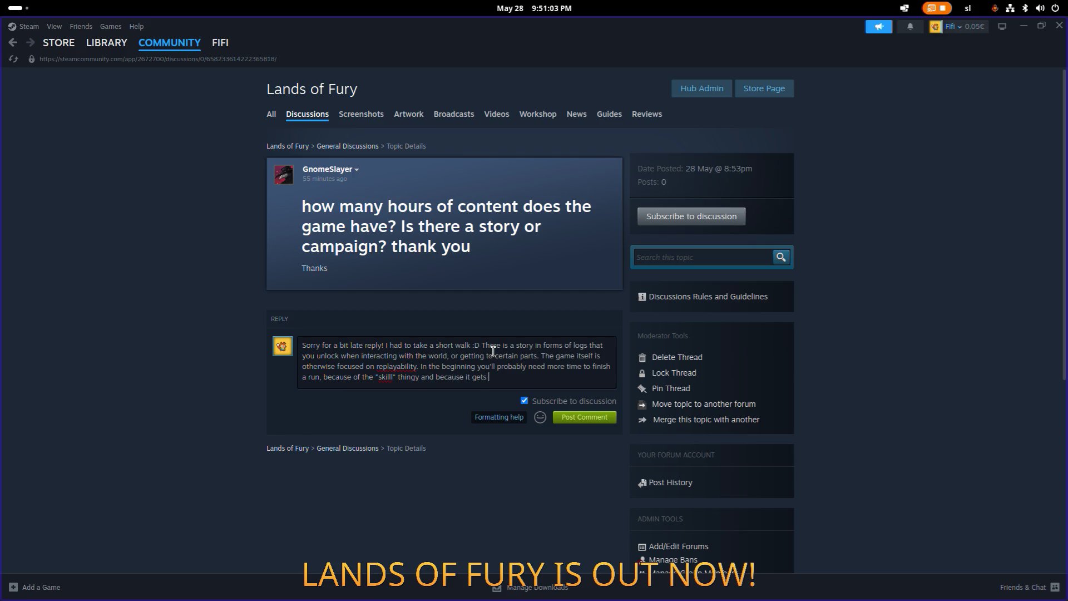
pyautogui.write('easier once y')
pyautogui.write('ou earn')
pyautogui.write(' enough ')
pyautogui.write('meta')
pyautogui.write('ken')
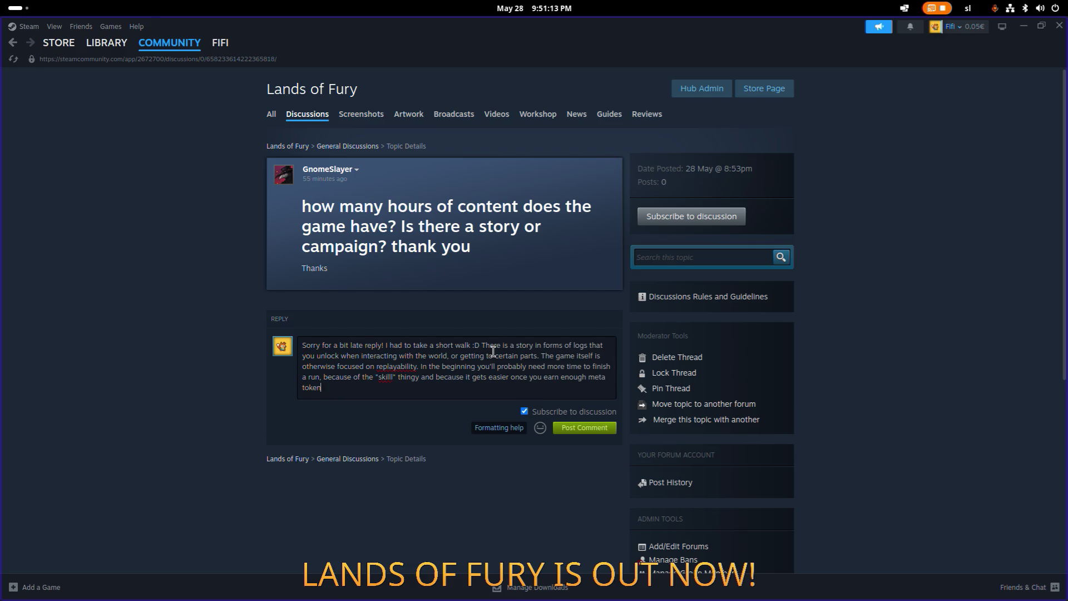
pyautogui.write('s to unlock ')
pyautogui.write('skills for')
pyautogui.press('Left')
pyautogui.hotkey('ctrl', 'shift', 'Left')
# Step: Mention unlocking cartridges (skills) for yourself and companions, and a 7-8 hour completion time
pyautogui.write('cartridges (skille')
pyautogui.press('BackSpace')
pyautogui.write('s)')
pyautogui.write(' yourself and fo')
pyautogui.write(' your companions. A')
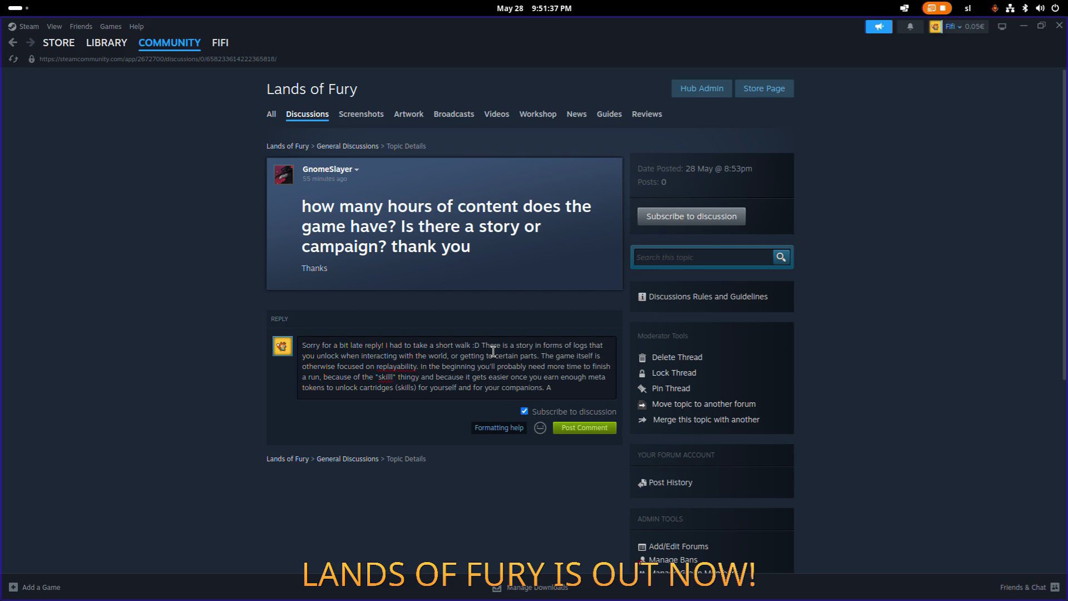
pyautogui.write('ter that')
pyautogui.write('()')
pyautogui.write("'d")
pyautogui.write(' say about ')
pyautogui.write('after')
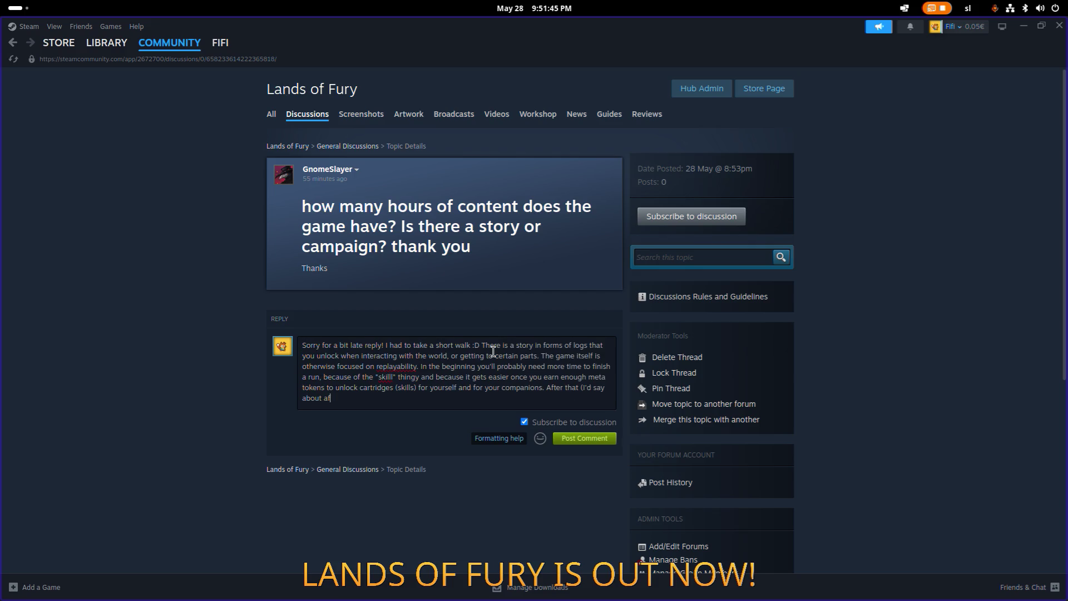
pyautogui.write('.. ')
pyautogui.write('7-8 h')
pyautogui.write('ours ')
pyautogui.write("you'll ")
pyautogui.write('probably be ')
pyautogui.write('able to compl')
pyautogui.write('ete the game')
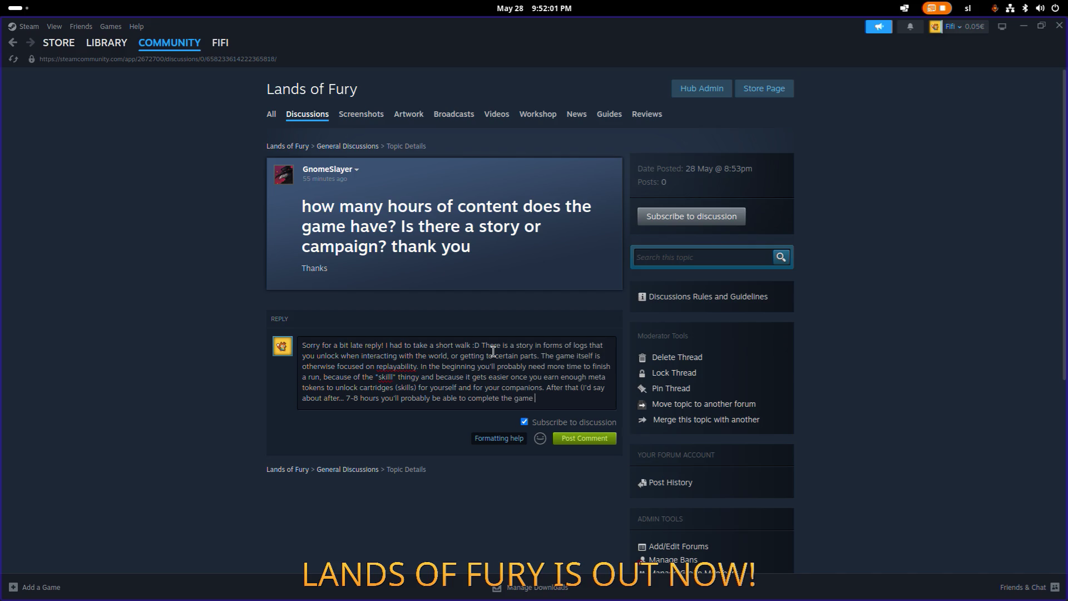
pyautogui.write(' and')
pyautogui.hotkey('ctrl', 'Right')
# Step: Add that once skilled enough, a run takes from 45min to about an hour
pyautogui.write("then you'll ")
pyautogui.write('be a')
pyautogui.press('BackSpace')
pyautogui.press('BackSpace')
pyautogui.press('BackSpace')
pyautogui.write("once you're super")
pyautogui.press('BackSpace')
pyautogui.press('BackSpace')
pyautogui.press('BackSpace')
pyautogui.write("skilled enought you'll ")
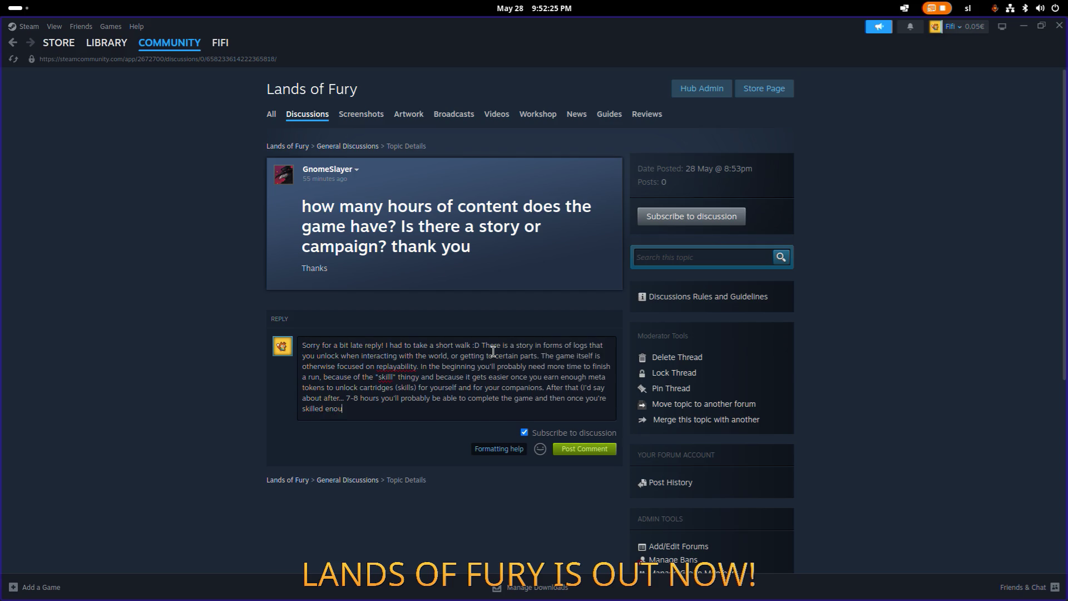
pyautogui.write('probably need a')
pyautogui.write('round ')
pyautogui.write('around 1 hour or 1 ')
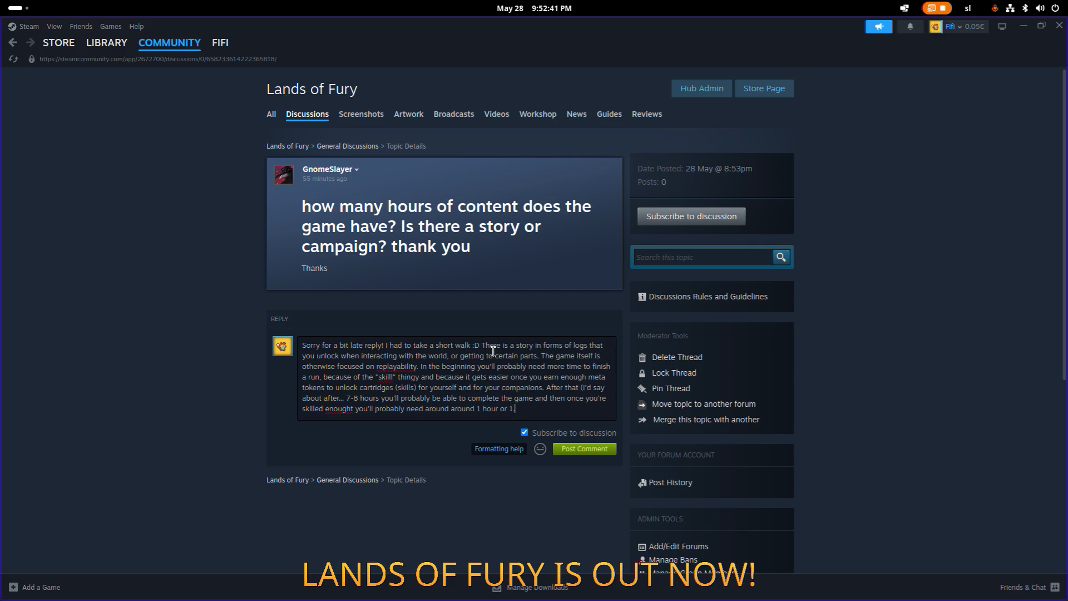
pyautogui.write('hour 15min to com')
pyautogui.hotkey('shift', 'End')
pyautogui.write('from 45m')
pyautogui.write('in to 1')
# Step: Finish the run estimate at 75min and start listing recipes, logs and cartridges to unlock
pyautogui.press('BackSpace')
pyautogui.write('75min pe')
pyautogui.write('r run.')
pyautogui.write('A')
pyautogui.write(' Once you')
pyautogui.write(' unlock ')
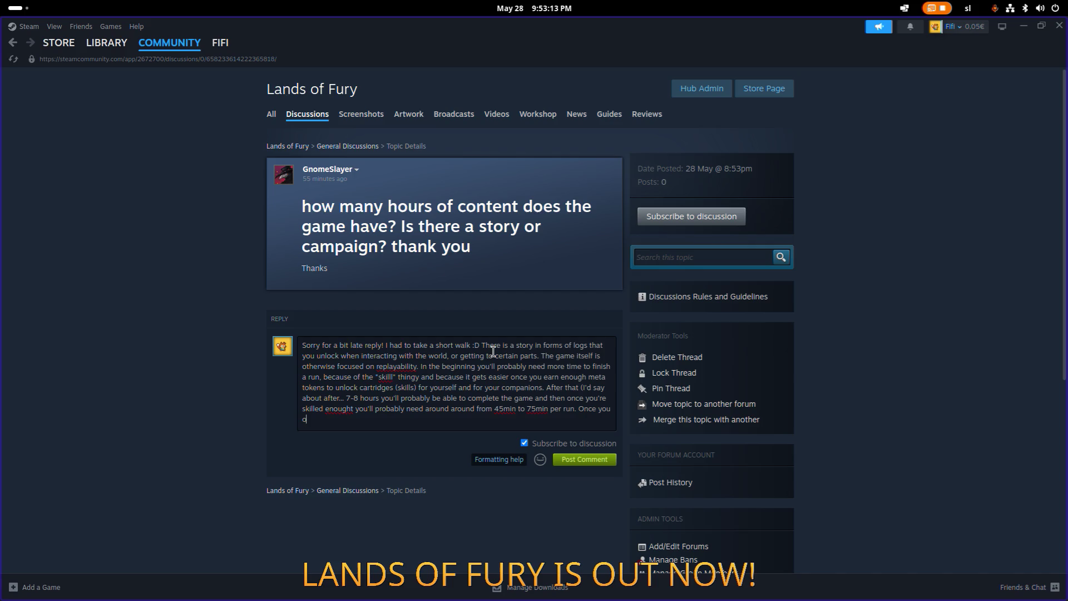
pyautogui.write('all the things, dio')
pyautogui.press('BackSpace')
pyautogui.write('scover all ')
pyautogui.write('the recipe')
pyautogui.write('s, un')
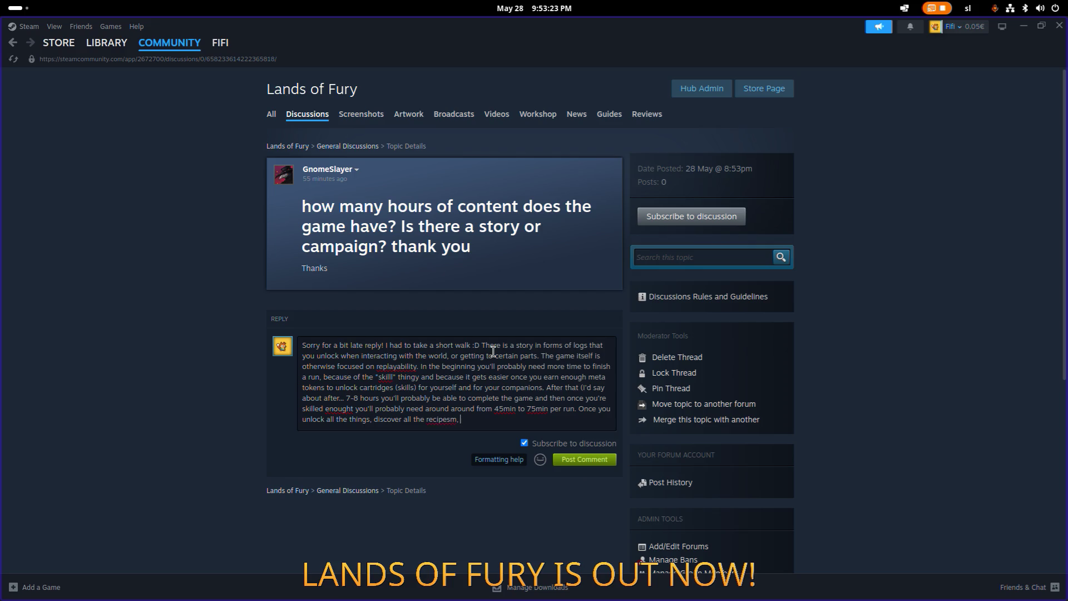
pyautogui.write('lock')
pyautogui.write(' al')
pyautogui.write('logs a')
pyautogui.write(', cartreid')
pyautogui.press('BackSpace')
pyautogui.press('BackSpace')
pyautogui.press('BackSpace')
# Step: Add completion challenges and daily runs, end with 'in it's way :)', and select the whole text
pyautogui.write('idges and ')
pyautogui.write('compan')
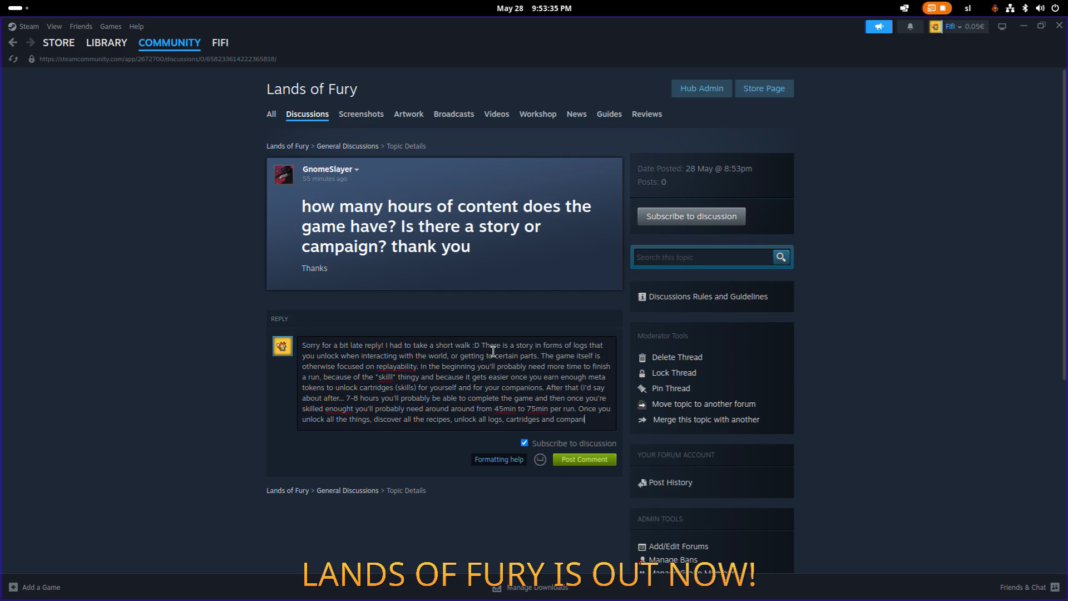
pyautogui.write("ion skill, you'l")
pyautogui.write('l be a')
pyautogui.write('ble to keep you')
pyautogui.write('rself')
pyautogui.write('ent')
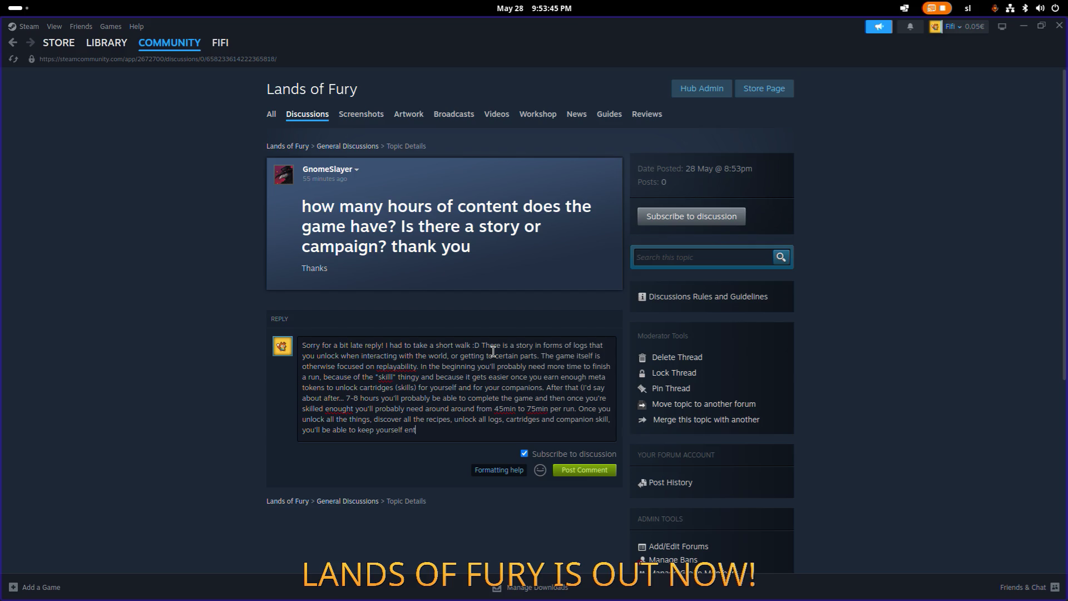
pyautogui.write('rtained by')
pyautogui.write(' trying to com')
pyautogui.write('pl')
pyautogui.write('ete ')
pyautogui.write('n ')
pyautogui.write('n the leader')
pyautogui.write('boards')
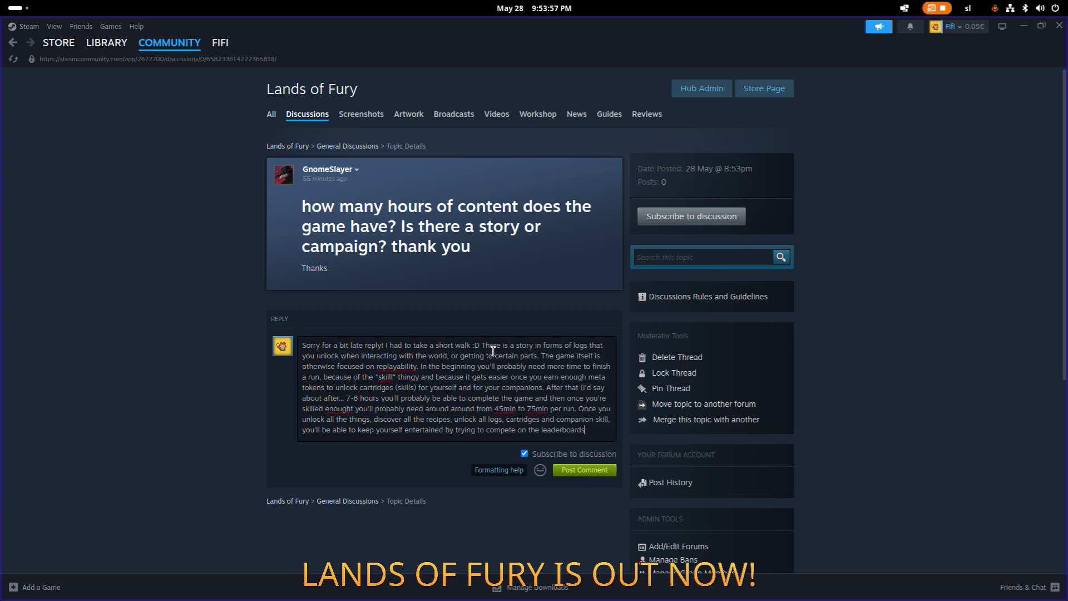
pyautogui.write(' against other p')
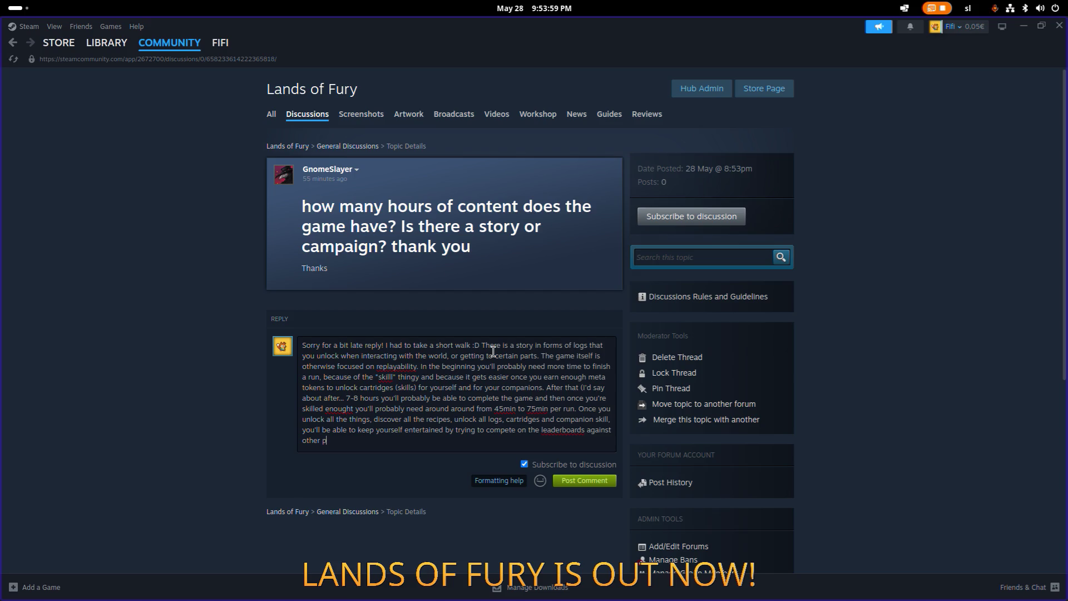
pyautogui.write('layers.')
pyautogui.press('BackSpace')
pyautogui.write('- daily run')
pyautogui.write('s')
pyautogui.write(' (same map ')
pyautogui.write('for ever')
pyautogui.write('yone t')
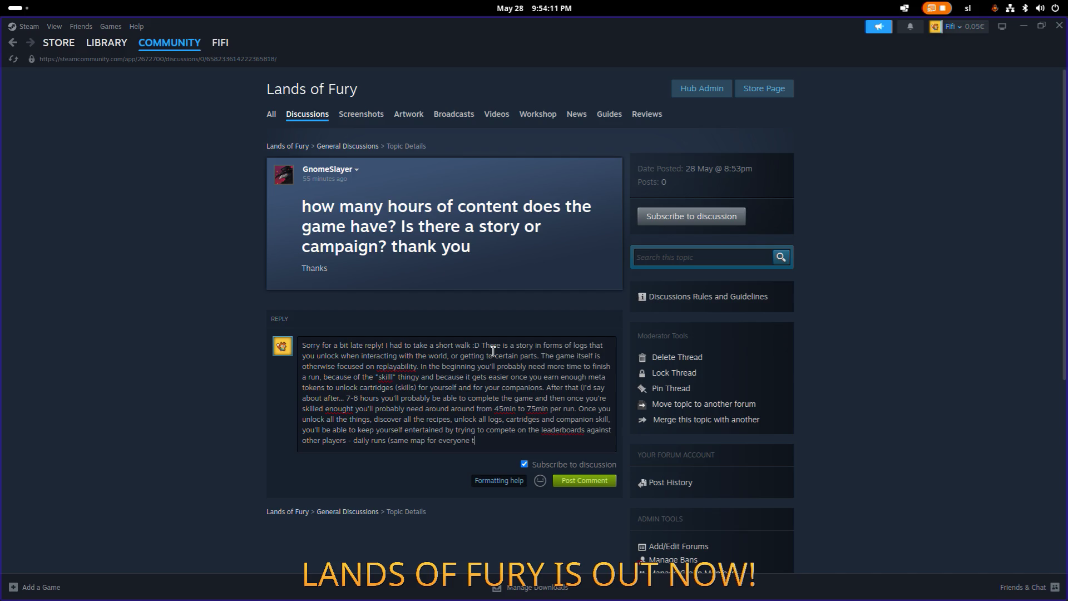
pyautogui.write('hrought the whole')
pyautogui.write(' day) etc.')
pyautogui.write(' Keep in mind')
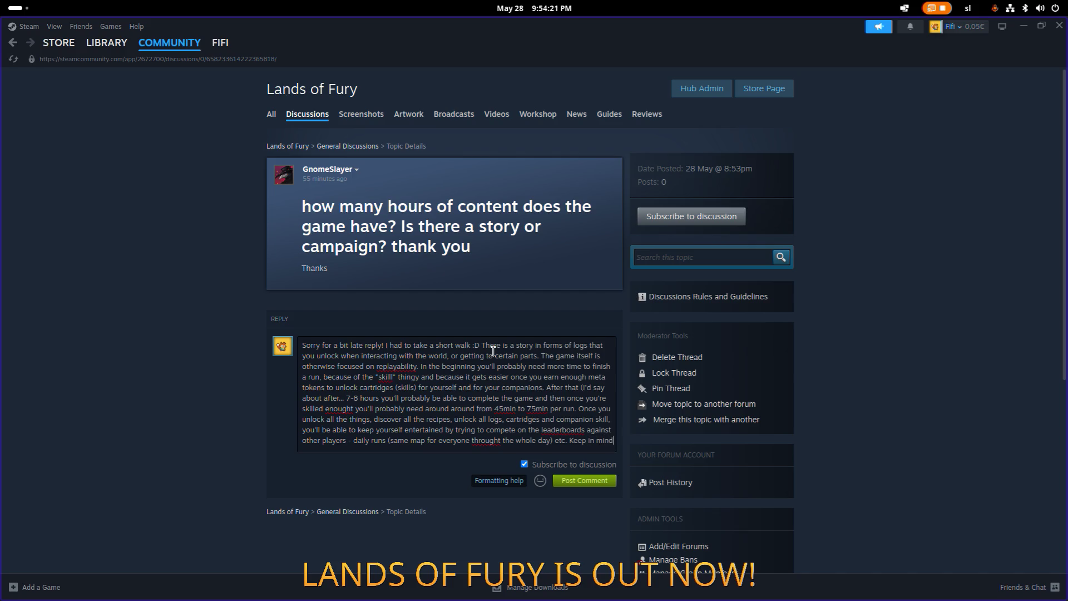
pyautogui.write(' that')
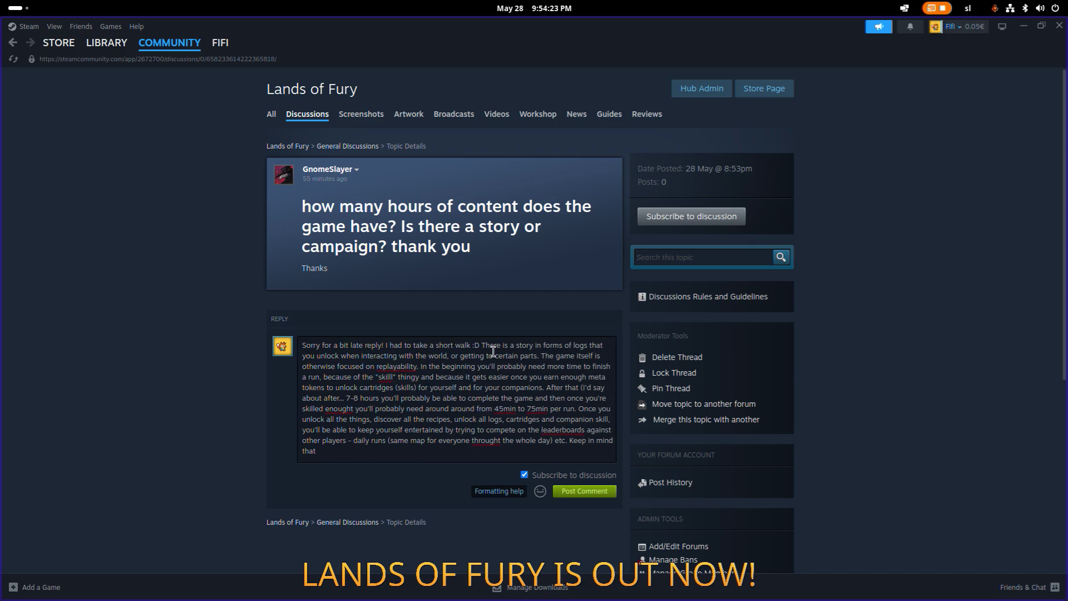
pyautogui.write(' a lot of content is still coming so')
pyautogui.press('BackSpace')
pyautogui.press('BackSpace')
pyautogui.press('BackSpace')
pyautogui.write('in ')
pyautogui.write("it's way :")
pyautogui.write(')')
pyautogui.hotkey('ctrl', 'a')
# Step: Paste the rewritten reply and change the em dashes after 'After that' and '7–8 hours' to hyphens
pyautogui.write("Sorry for the slightly late reply! I had to take a short walk :D  There is a story told through logs that you unlock by interacting with the world or reaching certain areas. Otherwise, the game itself is mainly focused on replayability.  At the beginning, you'll probably need more time to finish a run because of the “skill” factor, and because the game gets easier once you earn enough meta tokens to unlock cartridges (skills) for yourself and your companions. After that — I'd say after around 7–8 hours — you'll probably be able to complete the game. Then, once you're skilled enough, a run will likely take around 45 to 75 minutes.  Once you unlock everything, discover all recipes, collect all logs, cartridges, and companion skills, you'll still be able to keep yourself entertained by competing on the leaderboards against other players — daily runs (same map for everyone throughout the whole day), etc.  Keep in mind that a lot more content is on the way :)")
pyautogui.click(528, 366)
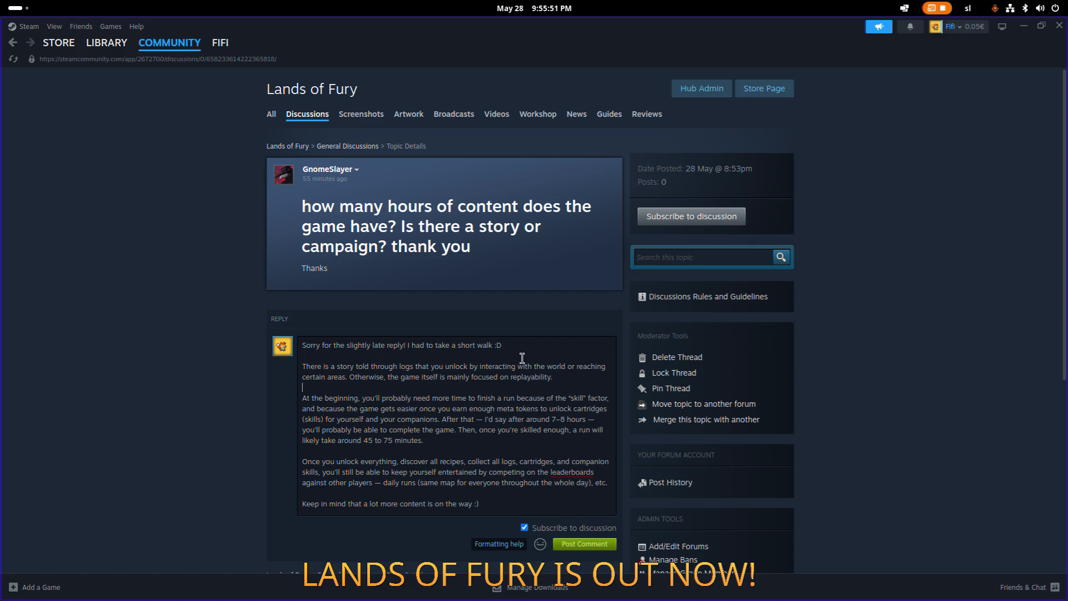
pyautogui.press('Down')
pyautogui.press('BackSpace')
pyautogui.write('-')
pyautogui.hotkey('ctrl', 'Right')
pyautogui.hotkey('ctrl', 'Right')
pyautogui.hotkey('ctrl', 'Right')
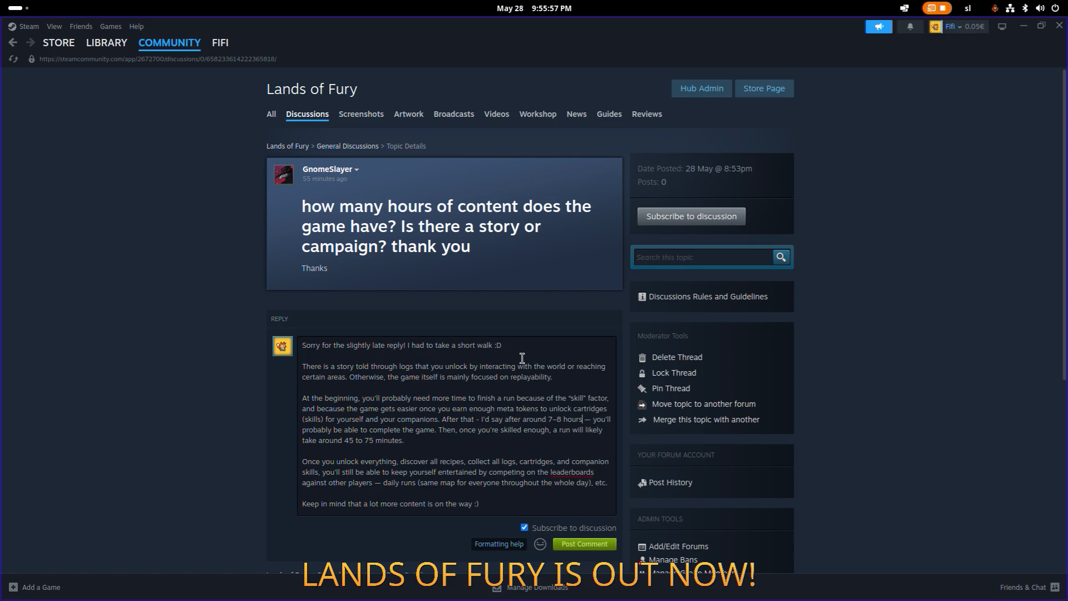
pyautogui.press('BackSpace')
pyautogui.write('-')
# Step: Insert 'with my dog', 'and npcs' and '(reach the summit)' into the reply
pyautogui.hotkey('ctrl', 'shift', 'Right')
pyautogui.press('Delete')
pyautogui.write('with my dog')
pyautogui.click(478, 368)
pyautogui.write('and npcs')
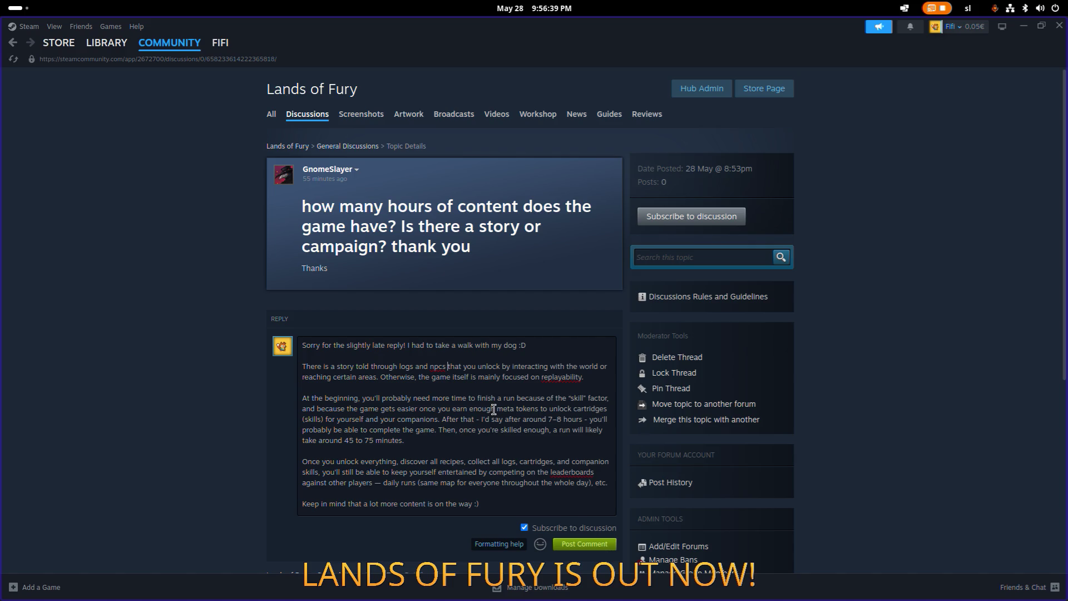
pyautogui.click(436, 430)
pyautogui.write('(reach the ')
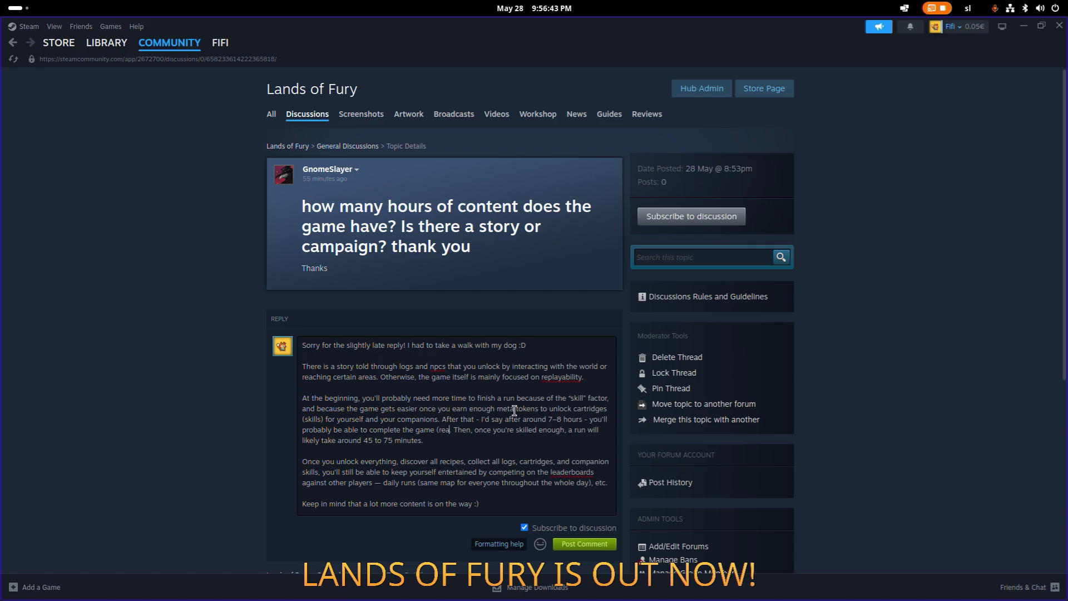
pyautogui.write('summit)')
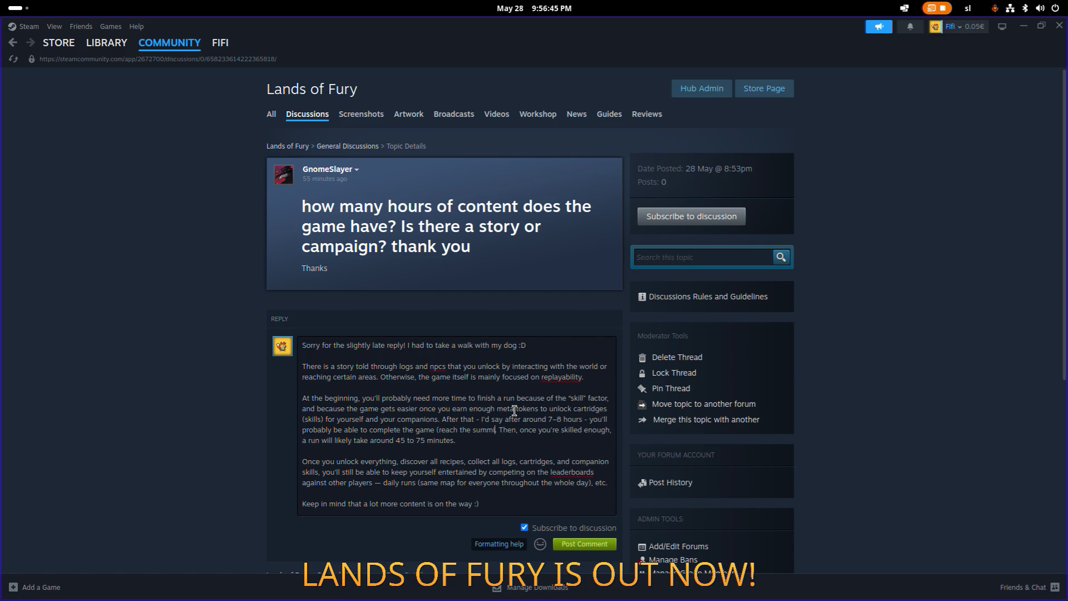
pyautogui.press('BackSpace')
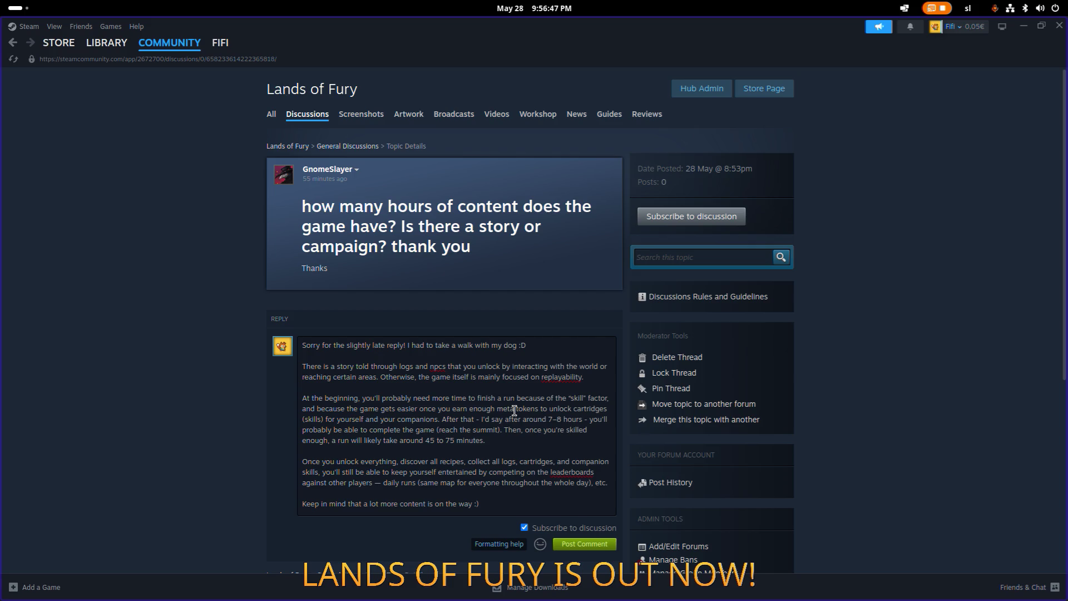
# Step: Add 'whole' to the run sentence, hyphenate before daily runs, and post the reply
pyautogui.click(525, 437)
pyautogui.write('whole')
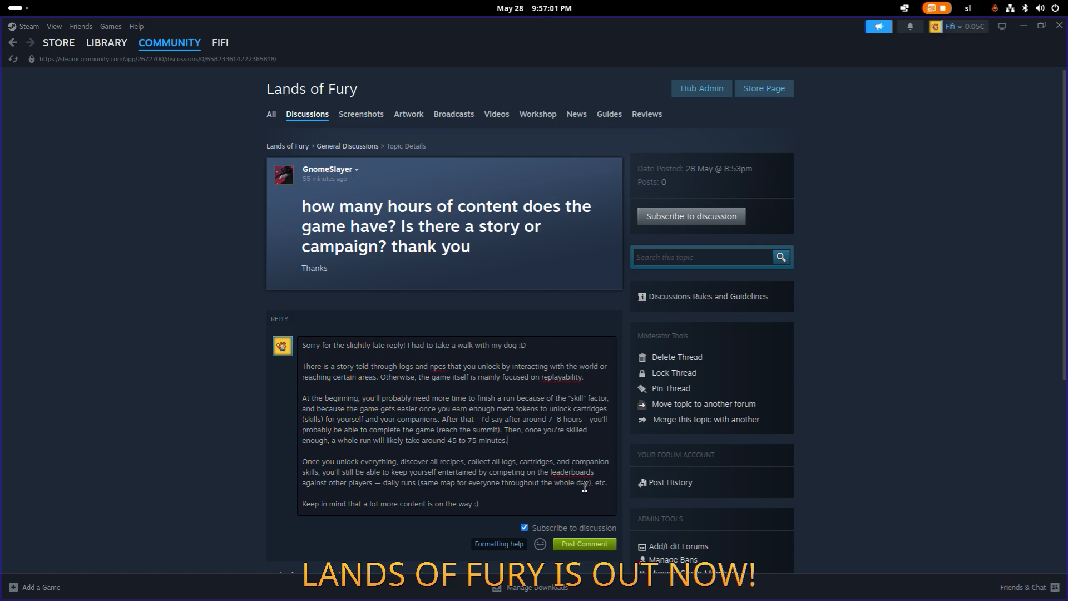
pyautogui.press('End')
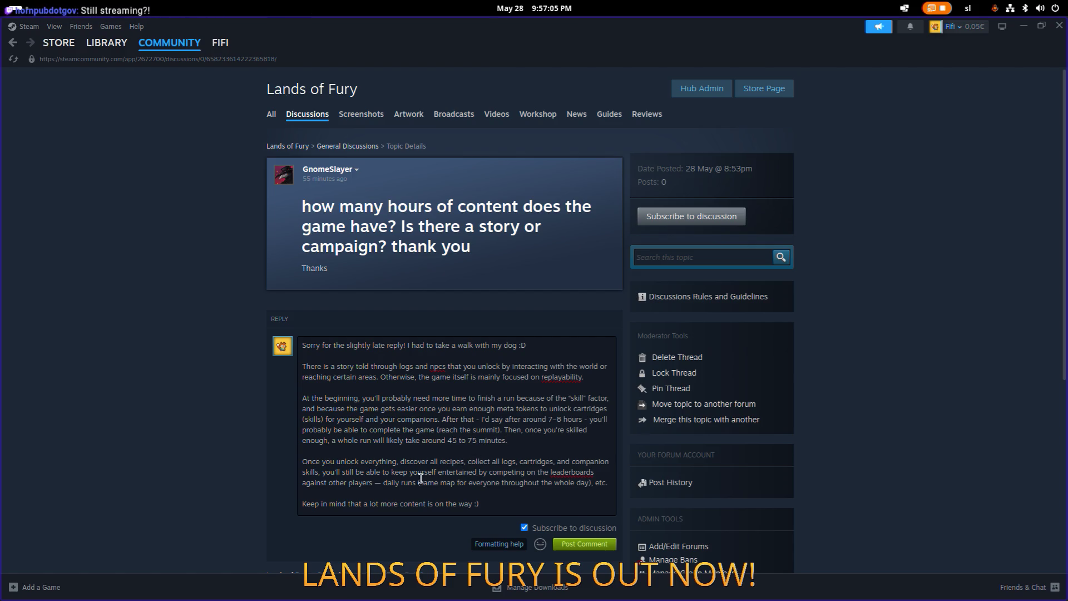
pyautogui.click(380, 480)
pyautogui.press('BackSpace')
pyautogui.write('-')
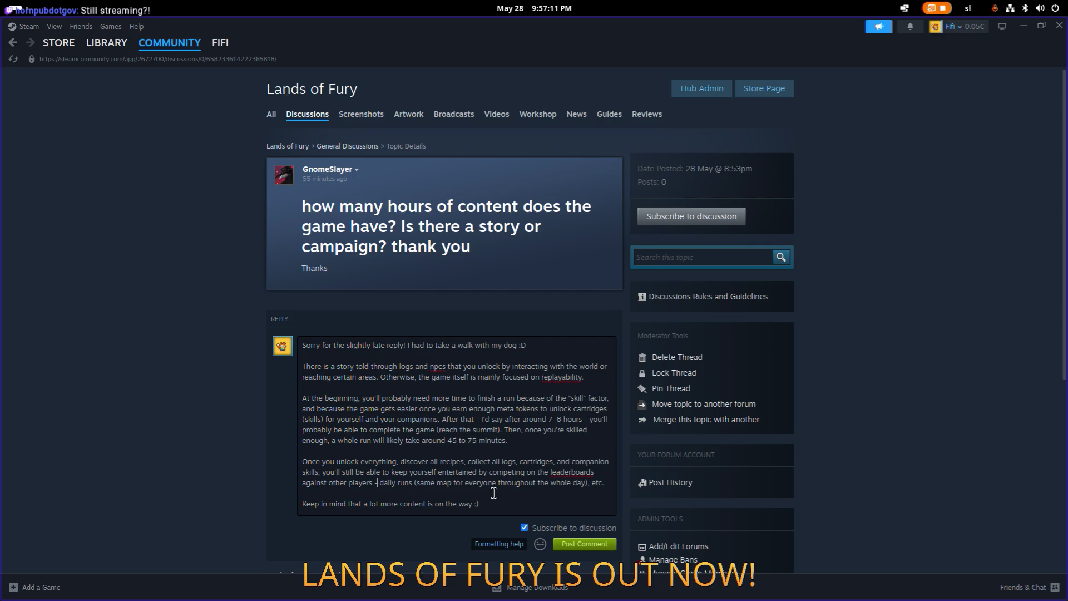
pyautogui.click(473, 501)
pyautogui.click(581, 545)
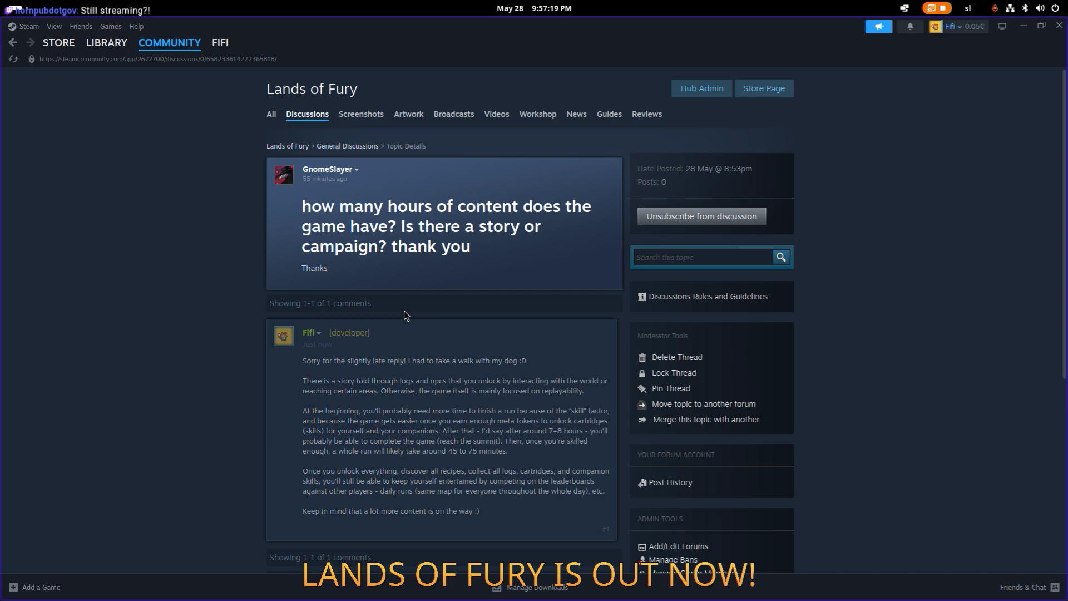
pyautogui.moveTo(358, 288)
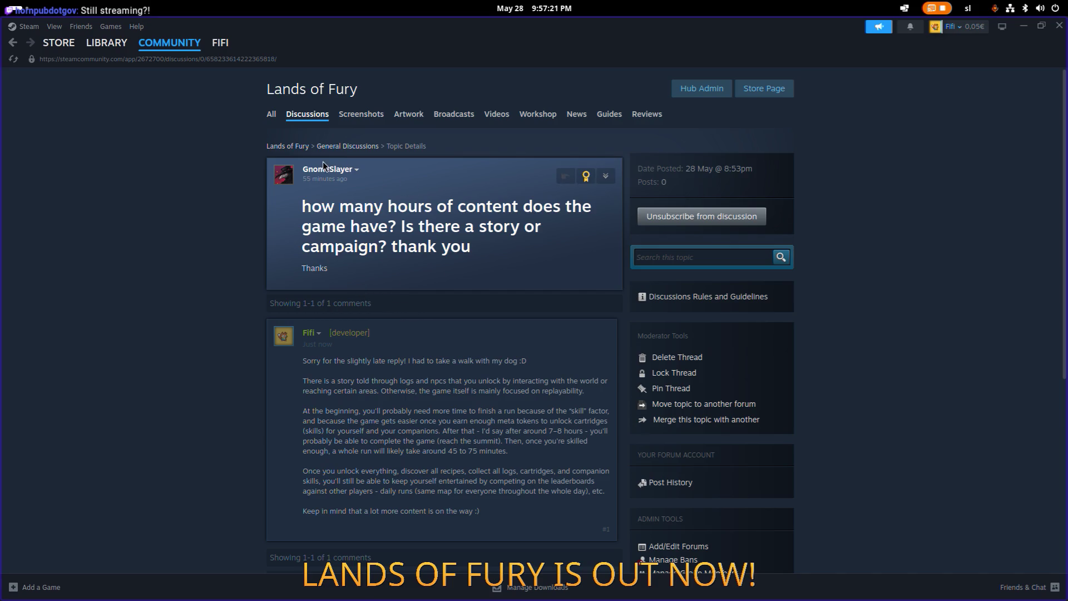
# Step: Recheck the hours-of-content and misc topics from General Discussions, then return to the list
pyautogui.click(340, 147)
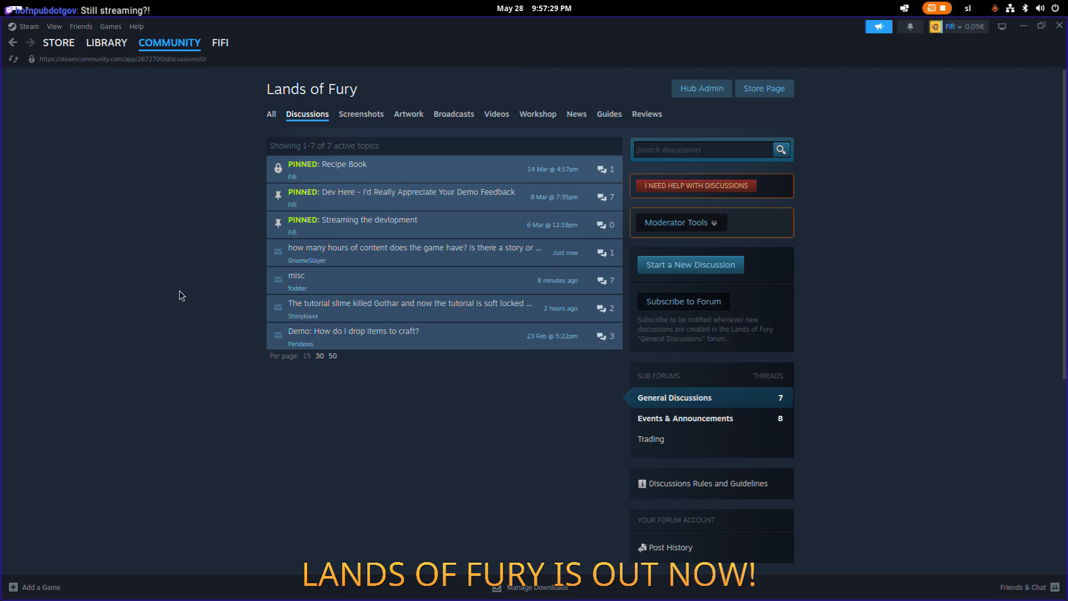
pyautogui.moveTo(426, 240)
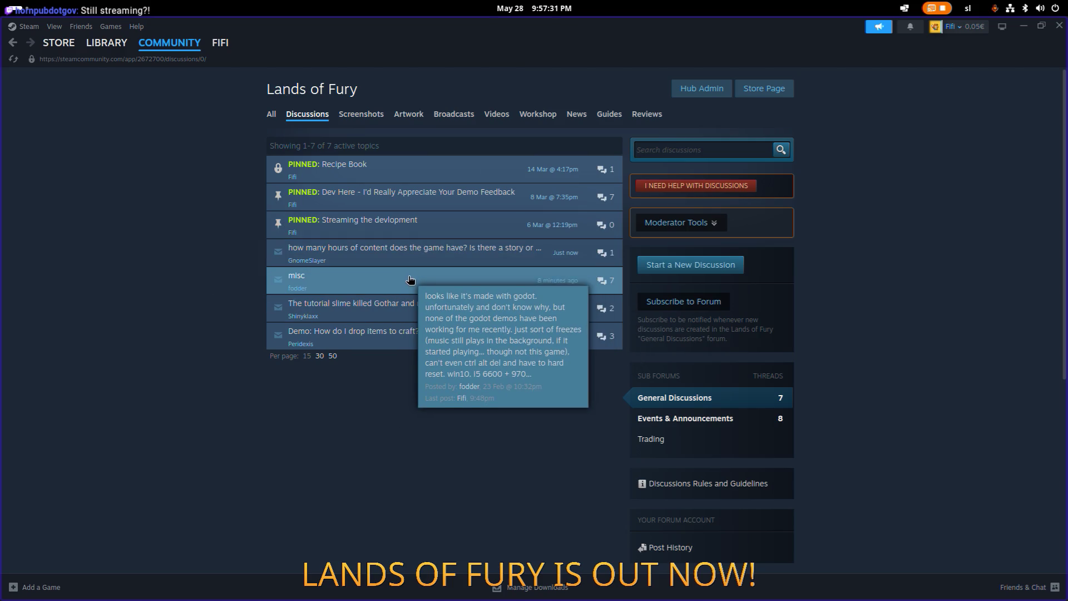
pyautogui.click(429, 257)
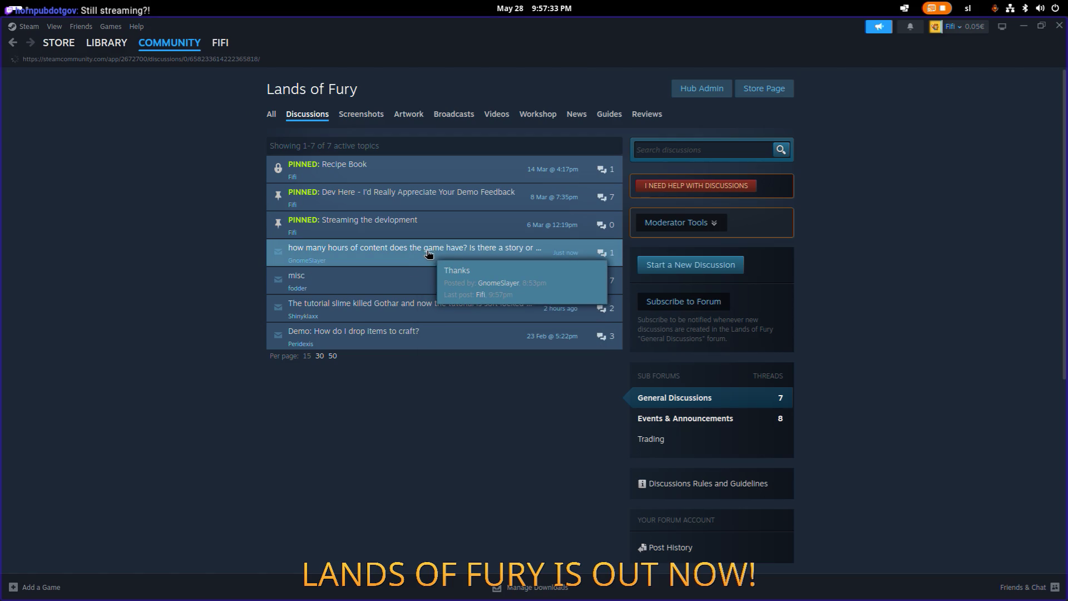
pyautogui.hotkey('alt', 'Left')
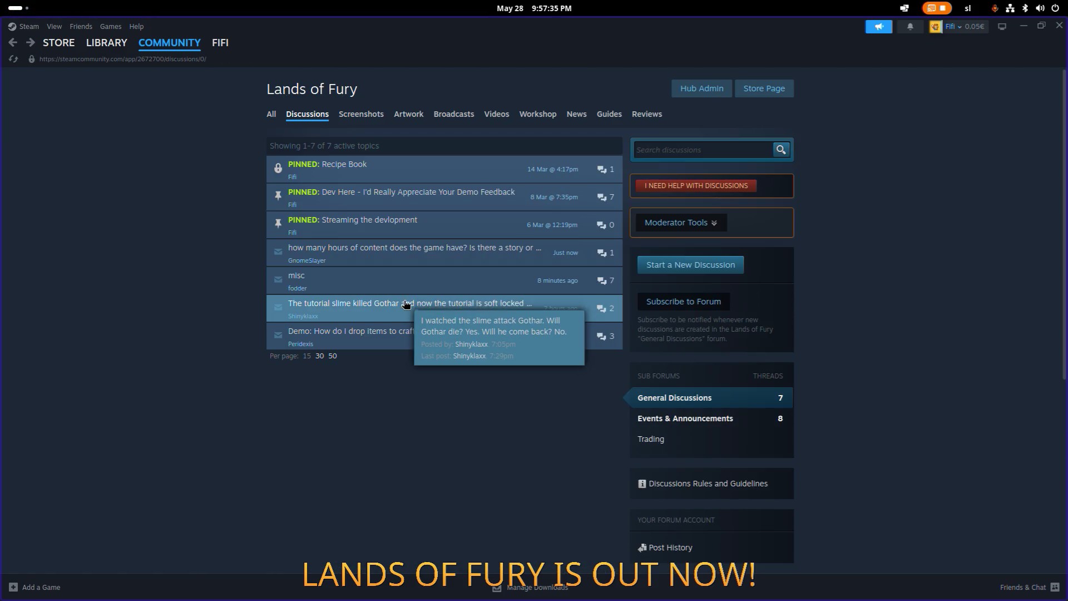
pyautogui.click(415, 286)
pyautogui.scroll(-1, 415, 299)
pyautogui.scroll(-10, 417, 302)
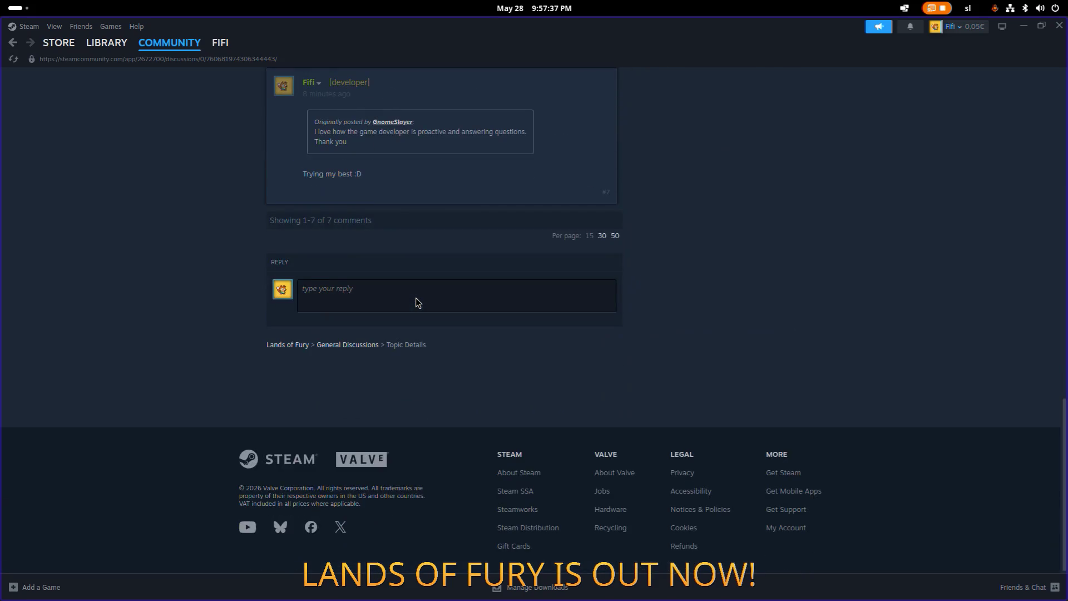
pyautogui.scroll(2, 418, 302)
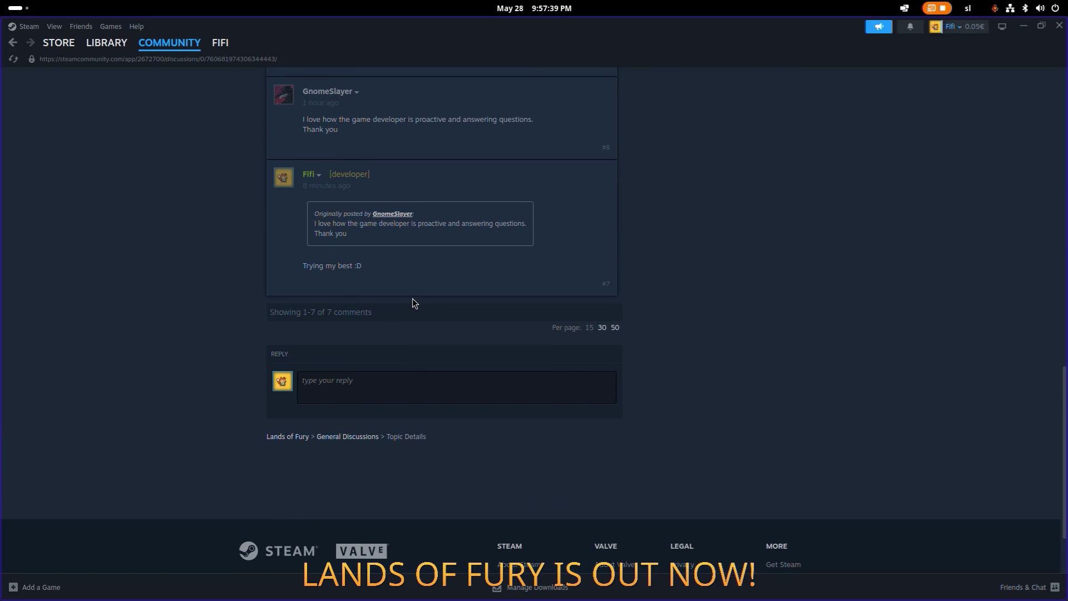
pyautogui.hotkey('alt', 'Left')
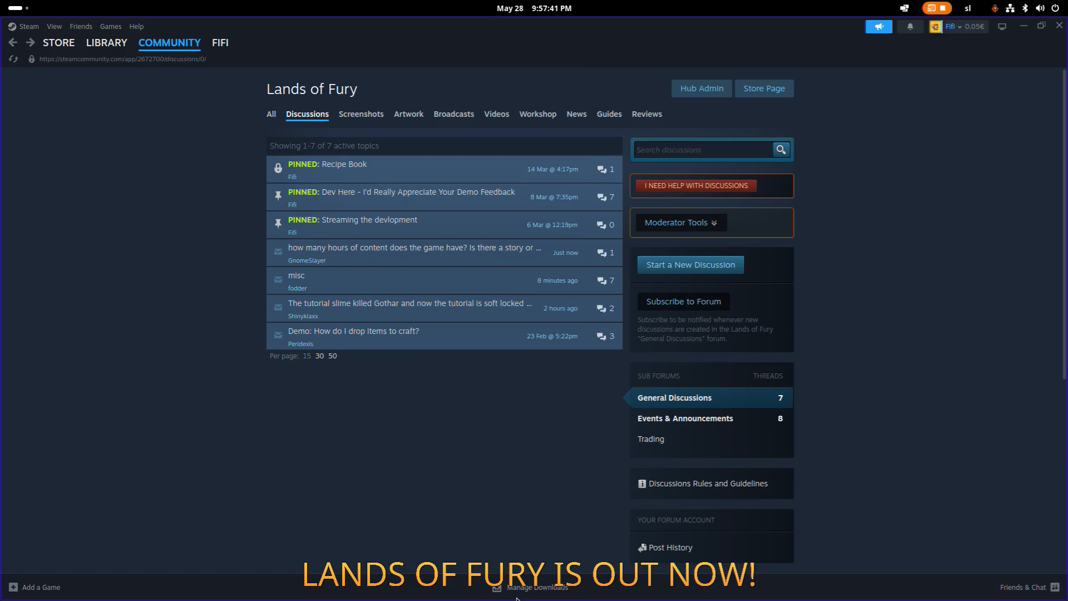
# Step: Open the Lands of Fury Reviews tab and sort the reviews by Most Recent
pyautogui.click(637, 117)
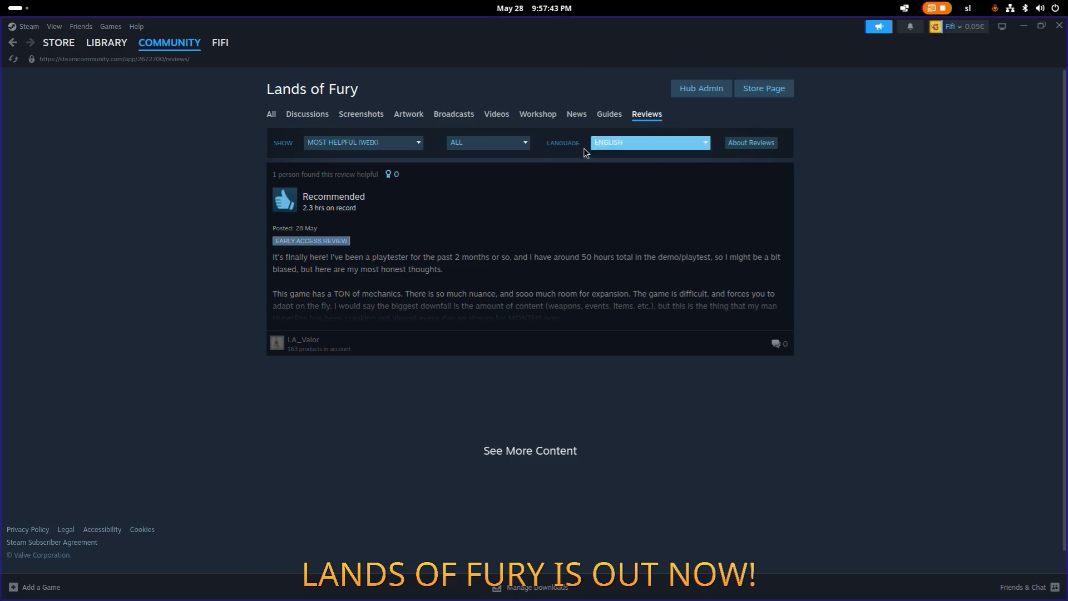
pyautogui.click(388, 142)
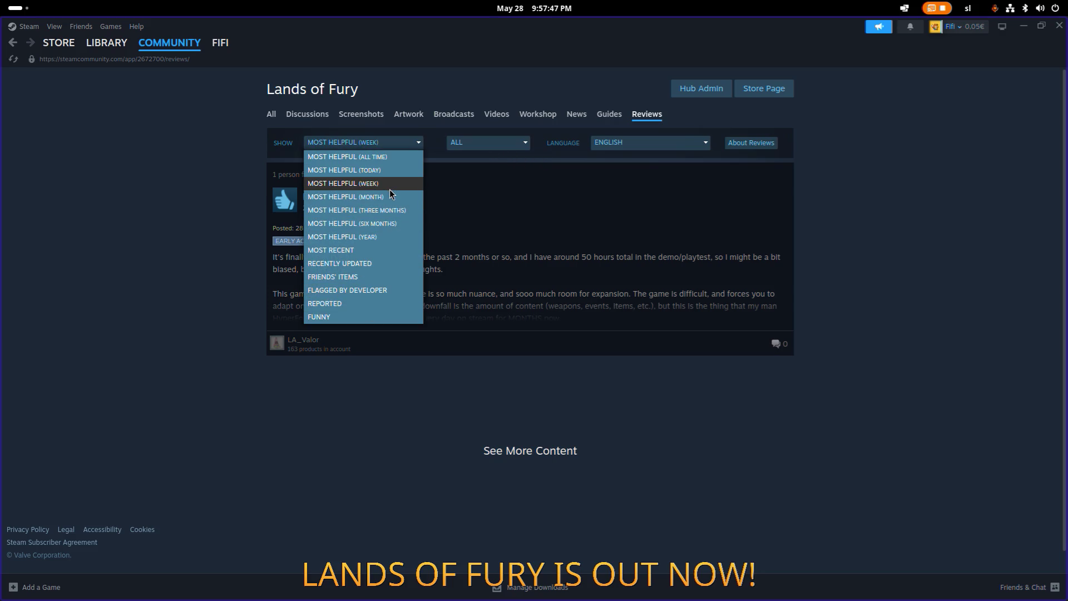
pyautogui.click(382, 251)
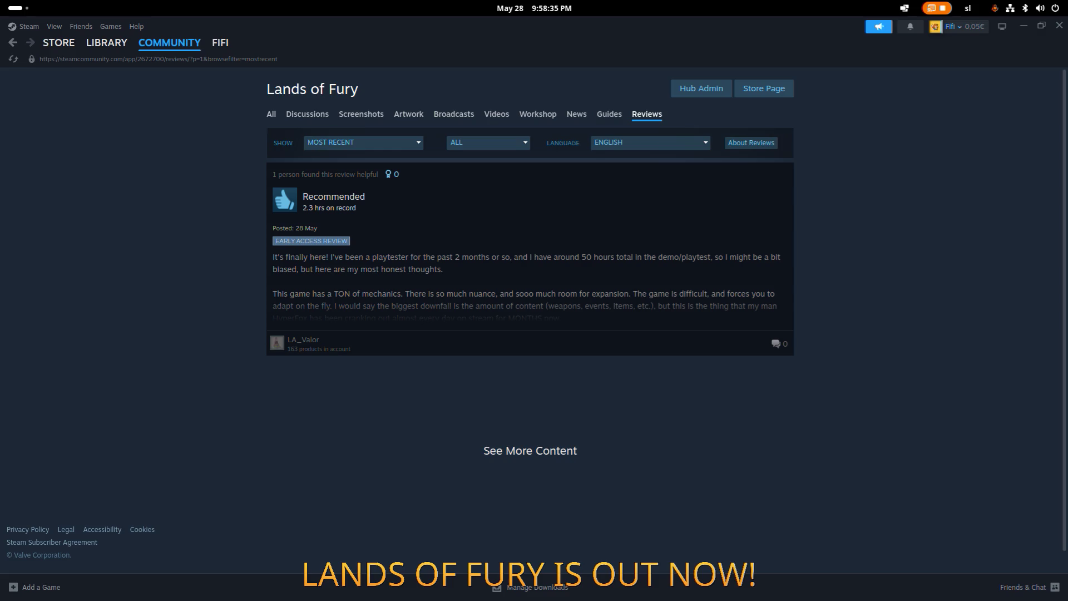
# Step: Open the single Recommended early access review in full, read it, and close it
pyautogui.click(483, 292)
pyautogui.scroll(-10, 793, 274)
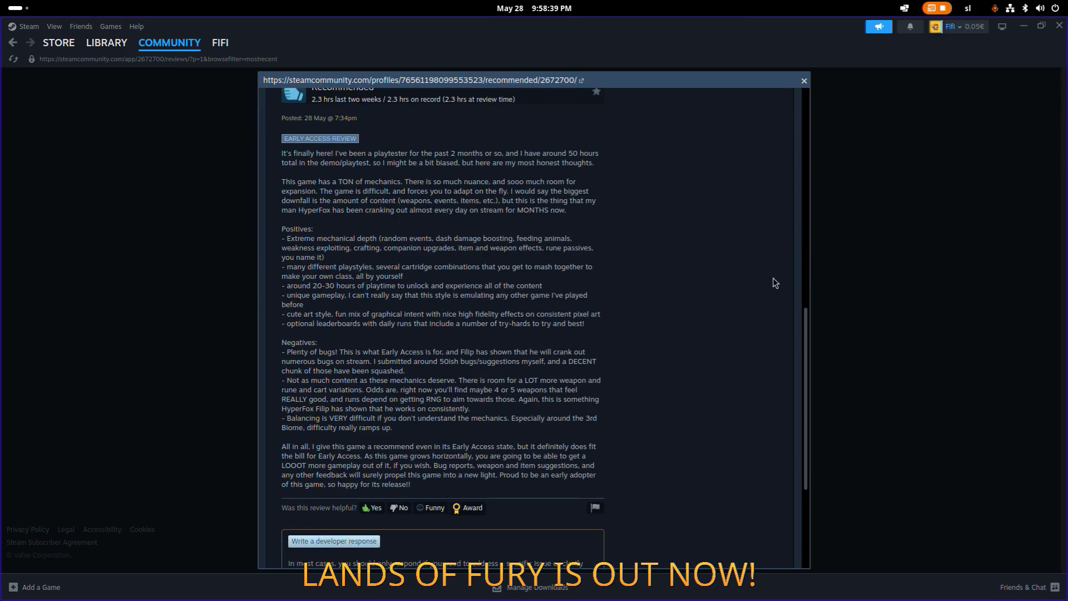
pyautogui.scroll(10, 773, 281)
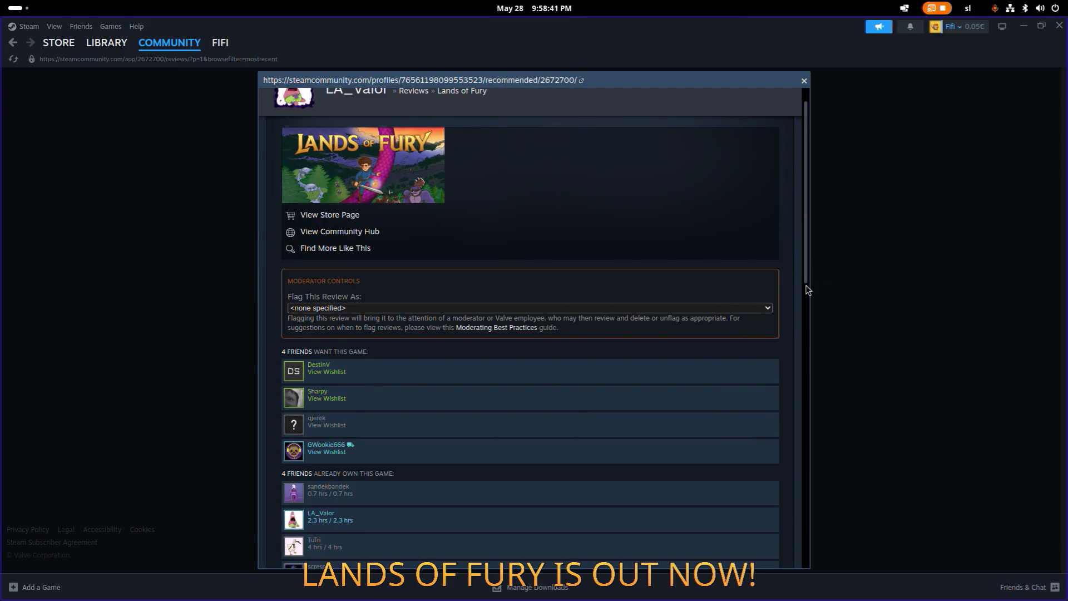
pyautogui.scroll(-3, 778, 284)
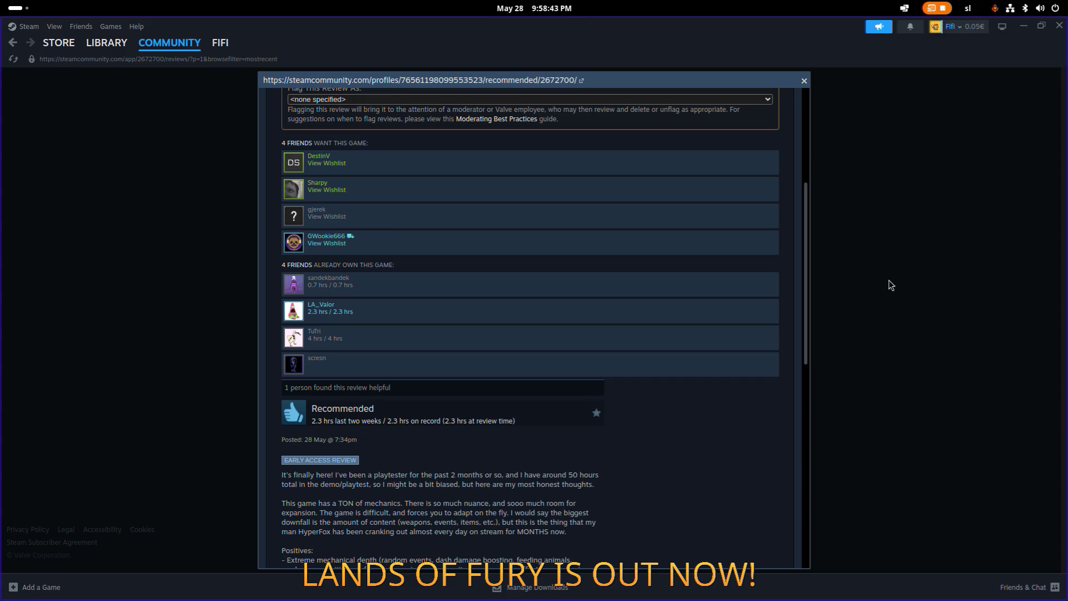
pyautogui.scroll(-3, 791, 289)
pyautogui.click(907, 304)
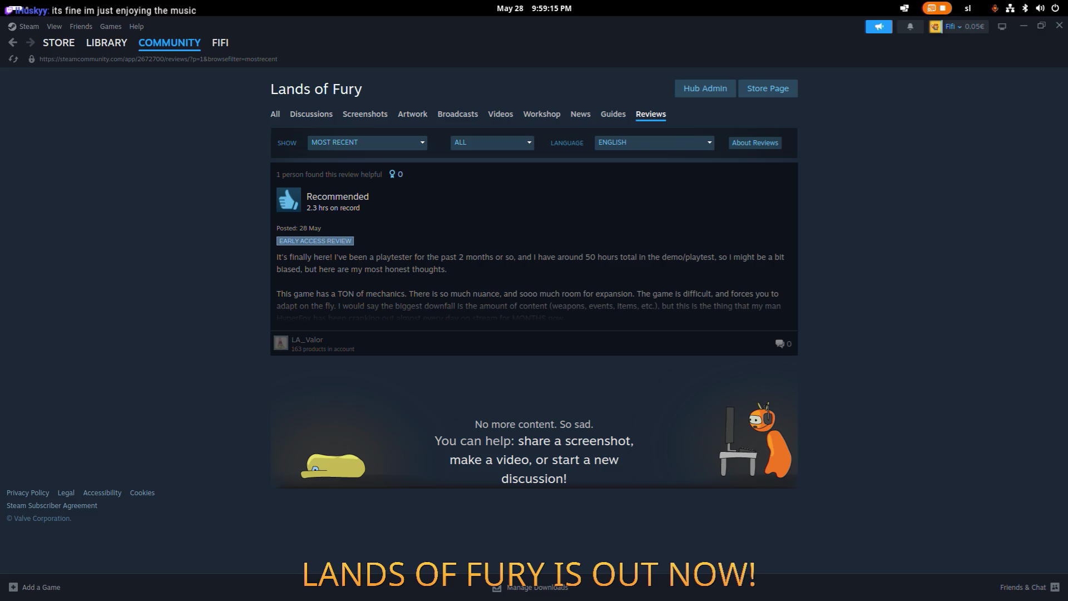
# Step: Maximize the browser on r/godot, read the Promotion rules, and start a new post
pyautogui.hotkey('alt', 'Tab')
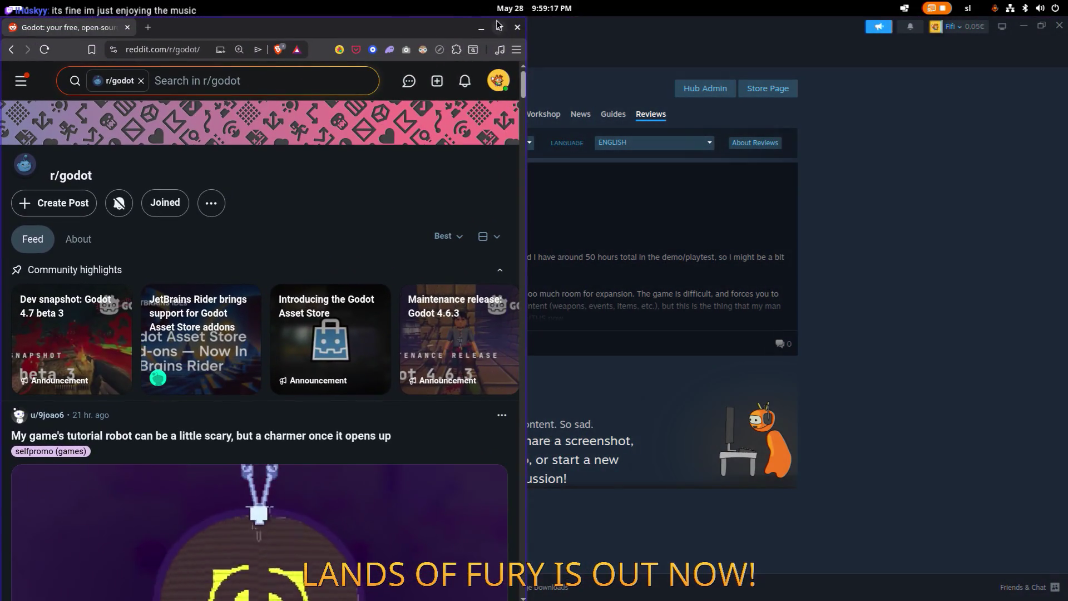
pyautogui.click(499, 26)
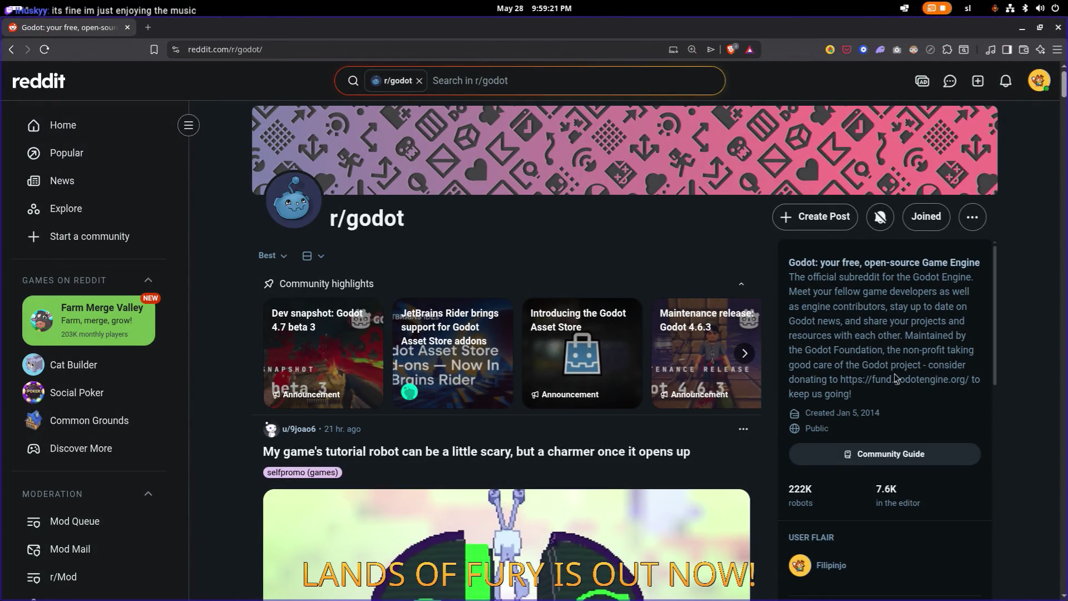
pyautogui.scroll(-5, 873, 333)
pyautogui.scroll(-2, 873, 333)
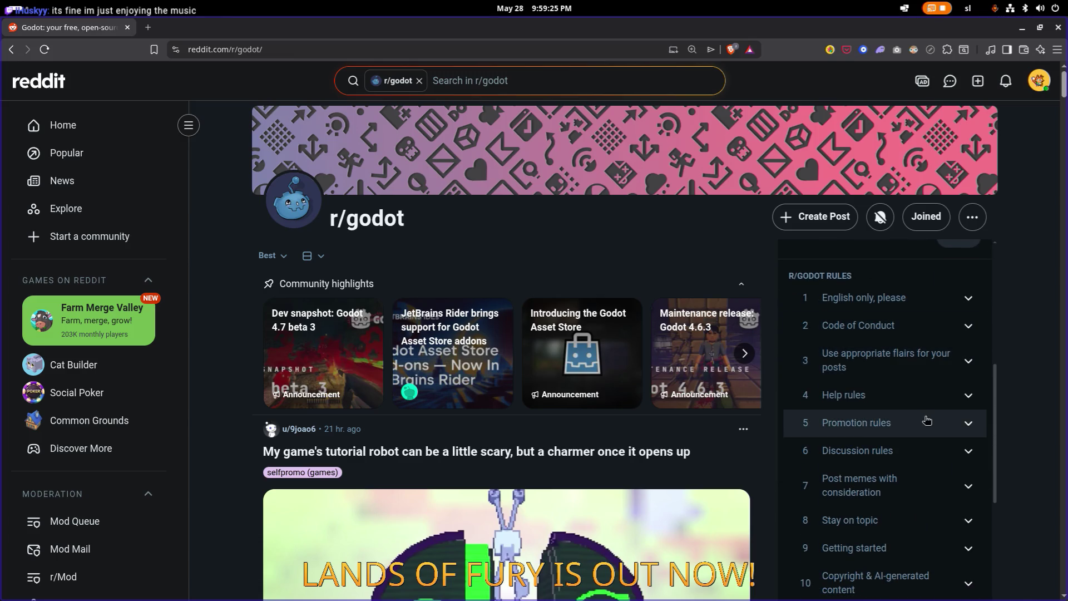
pyautogui.click(926, 421)
pyautogui.scroll(-3, 925, 417)
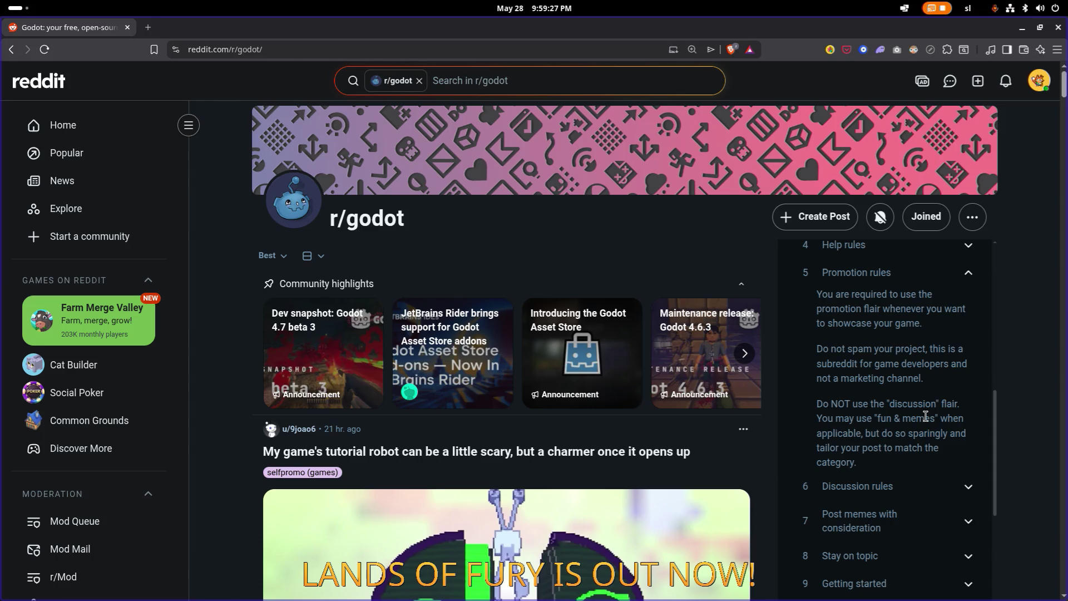
pyautogui.scroll(1, 925, 416)
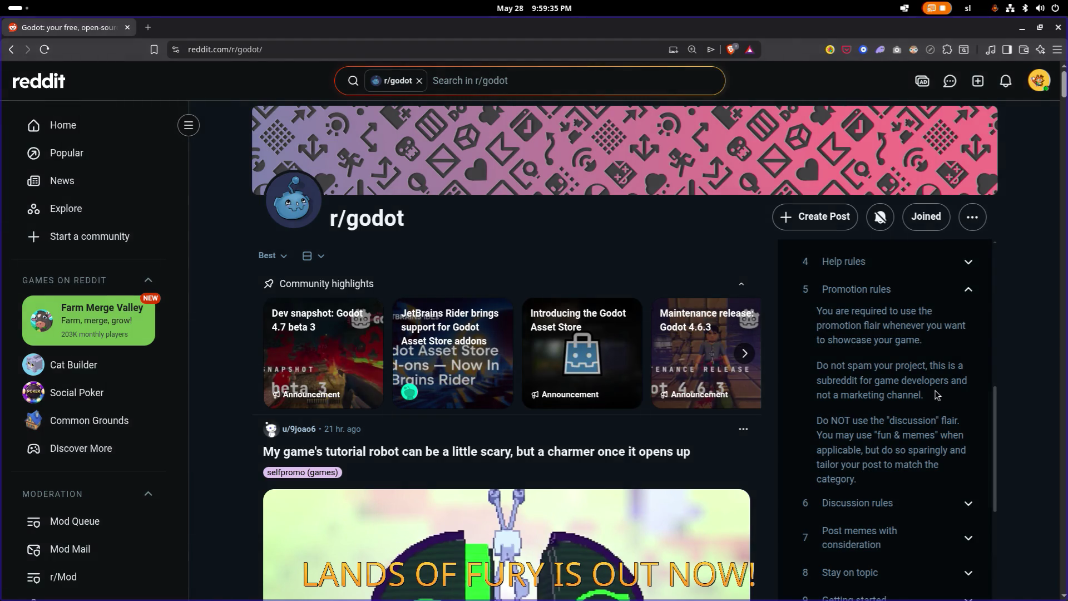
pyautogui.scroll(-3, 933, 393)
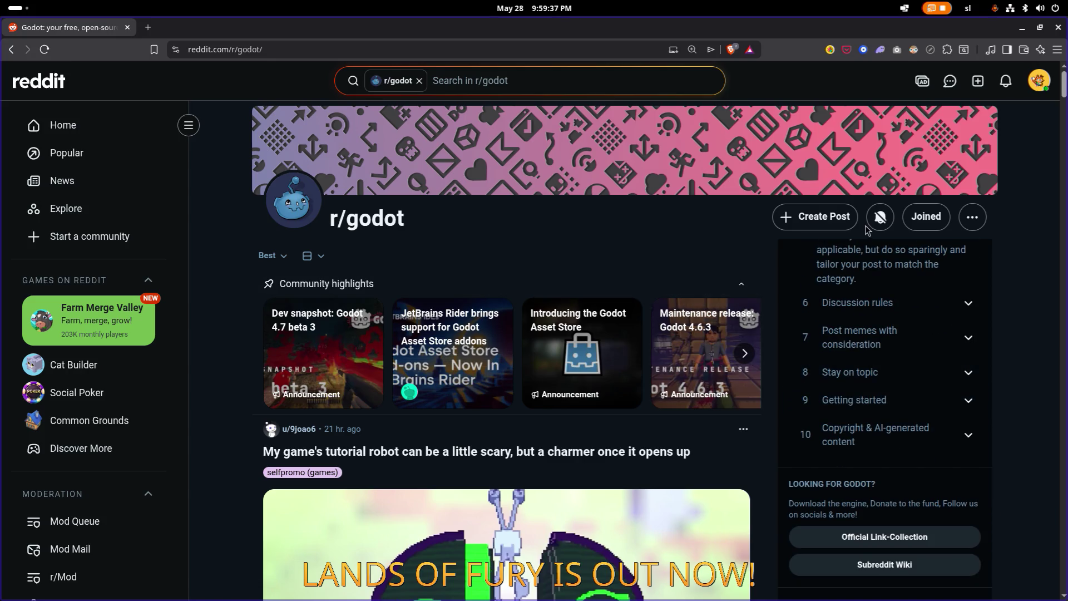
pyautogui.click(816, 217)
# Step: Open your Reddit profile in a new tab and the earlier r/roguelites Lands of Fury post
pyautogui.click(435, 223)
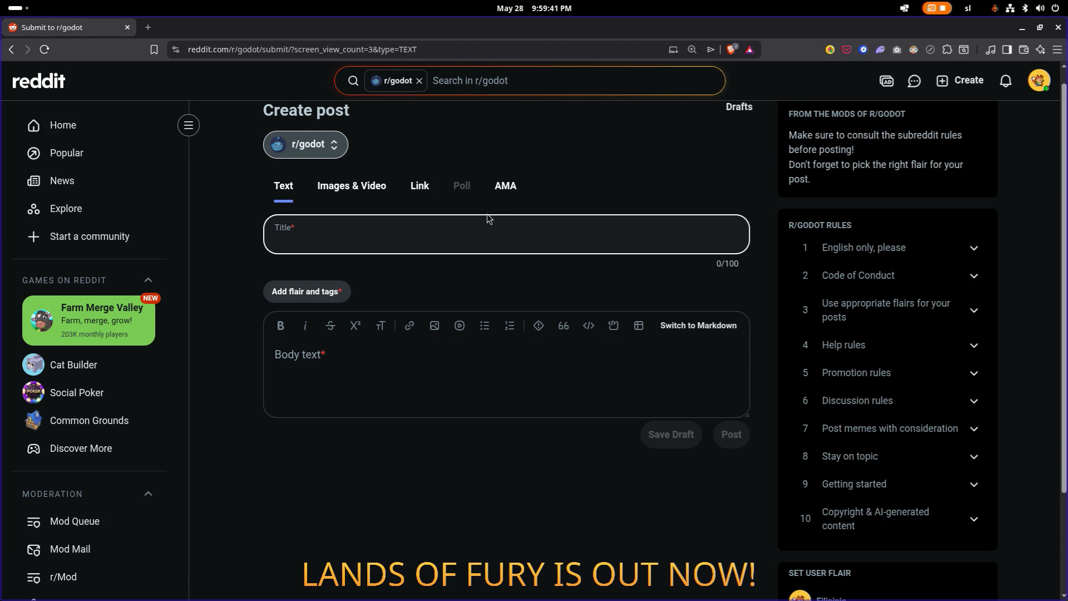
pyautogui.scroll(-1, 723, 167)
pyautogui.click(1039, 80)
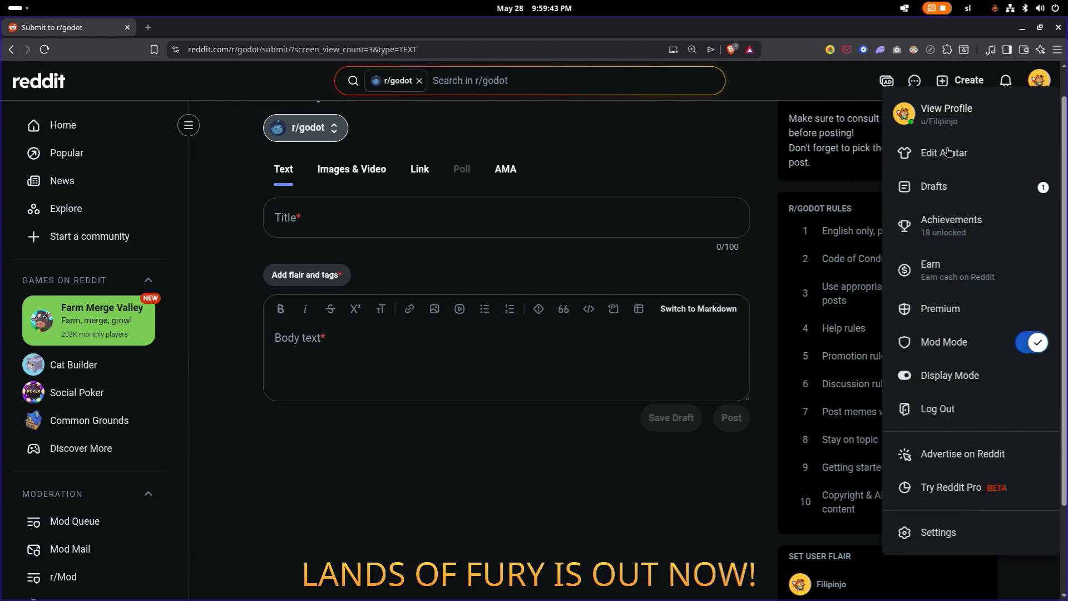
pyautogui.middleClick(955, 117)
pyautogui.click(209, 36)
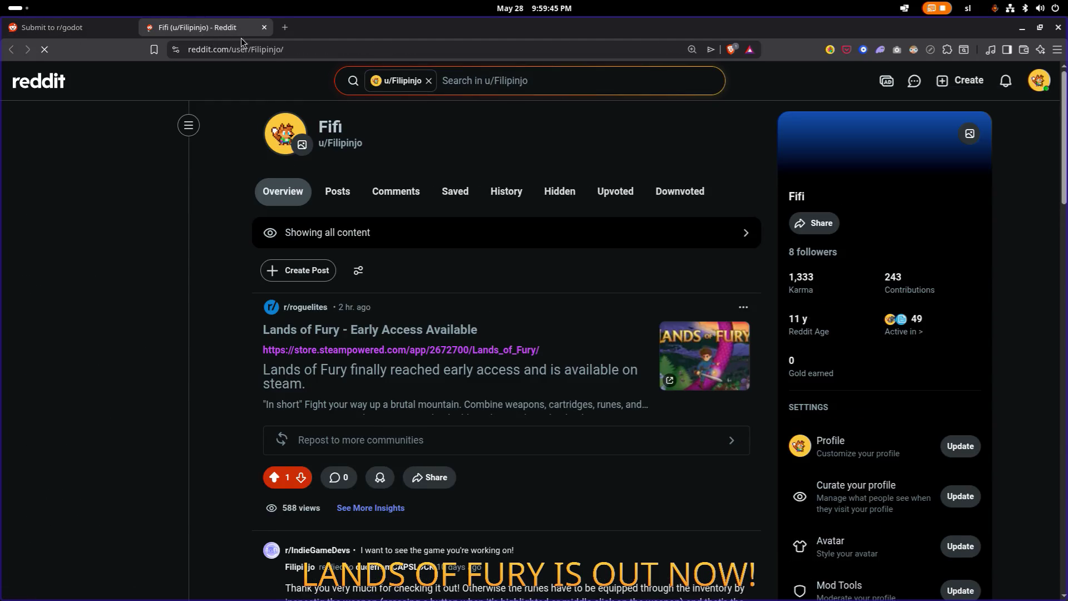
pyautogui.click(482, 332)
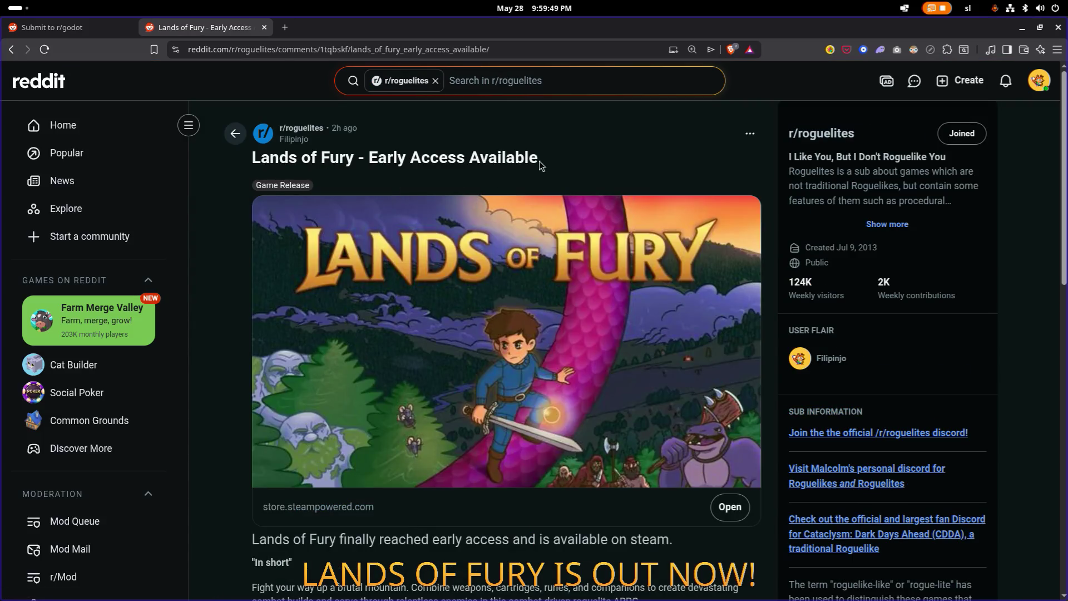
# Step: Copy that post's title 'Lands of Fury - Early Access Available' into the r/godot draft's title
pyautogui.tripleClick(542, 161)
pyautogui.hotkey('ctrl', 'c')
pyautogui.hotkey('ctrl', '-')
pyautogui.click(77, 27)
pyautogui.click(427, 197)
pyautogui.hotkey('ctrl', 'v')
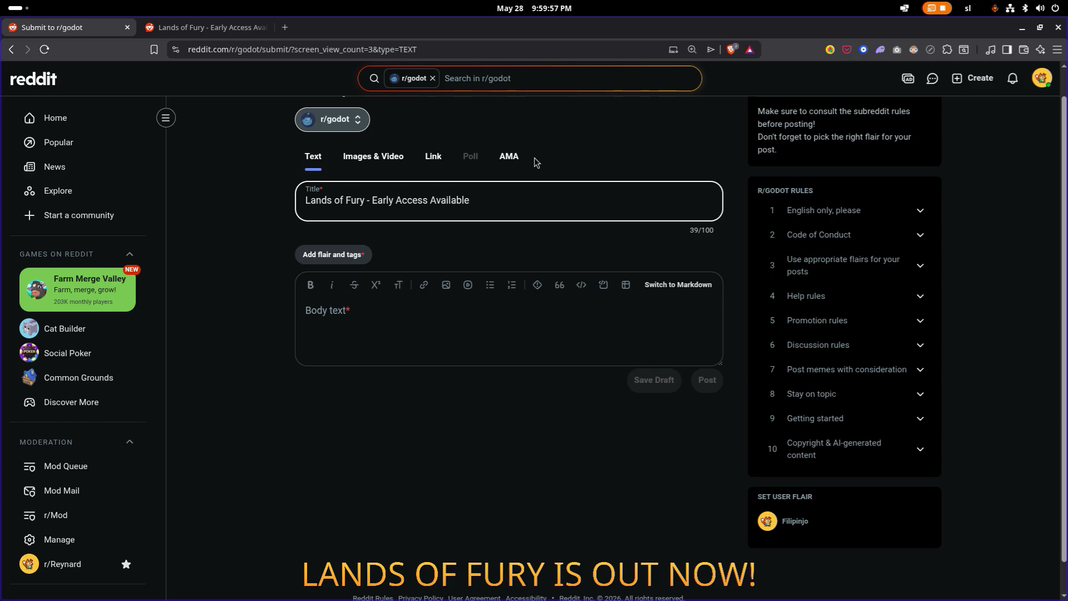
pyautogui.press('Left')
pyautogui.hotkey('ctrl', 'Left')
pyautogui.hotkey('ctrl', 'Left')
pyautogui.hotkey('ctrl', 'Left')
# Step: Copy the full body text of the r/roguelites Lands of Fury post
pyautogui.click(225, 29)
pyautogui.scroll(-5, 418, 233)
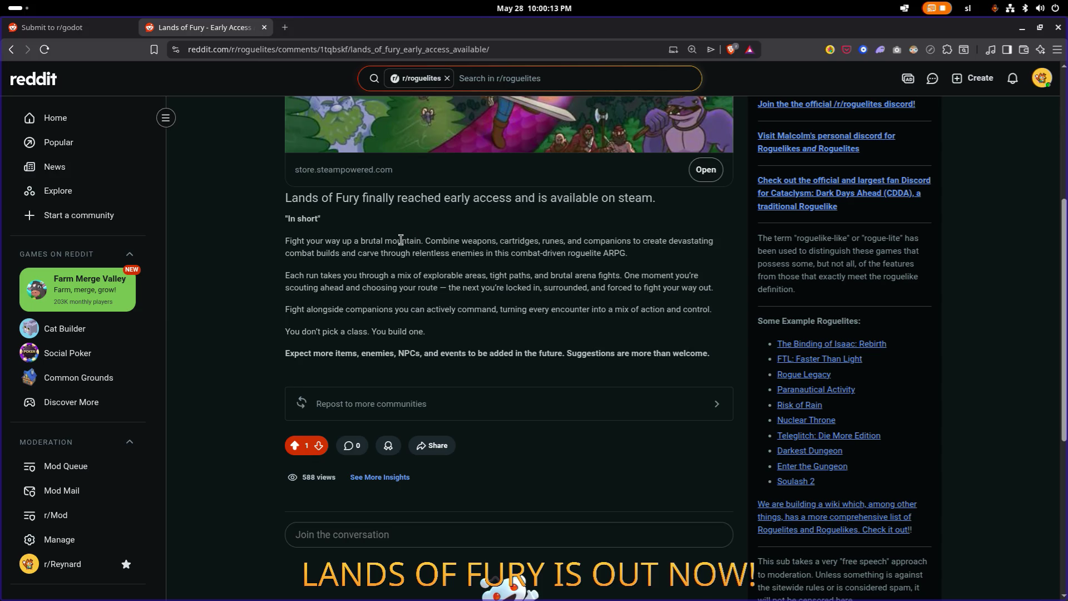
pyautogui.moveTo(278, 200); pyautogui.dragTo(723, 356)
pyautogui.rightClick(380, 233)
pyautogui.click(424, 250)
pyautogui.click(69, 27)
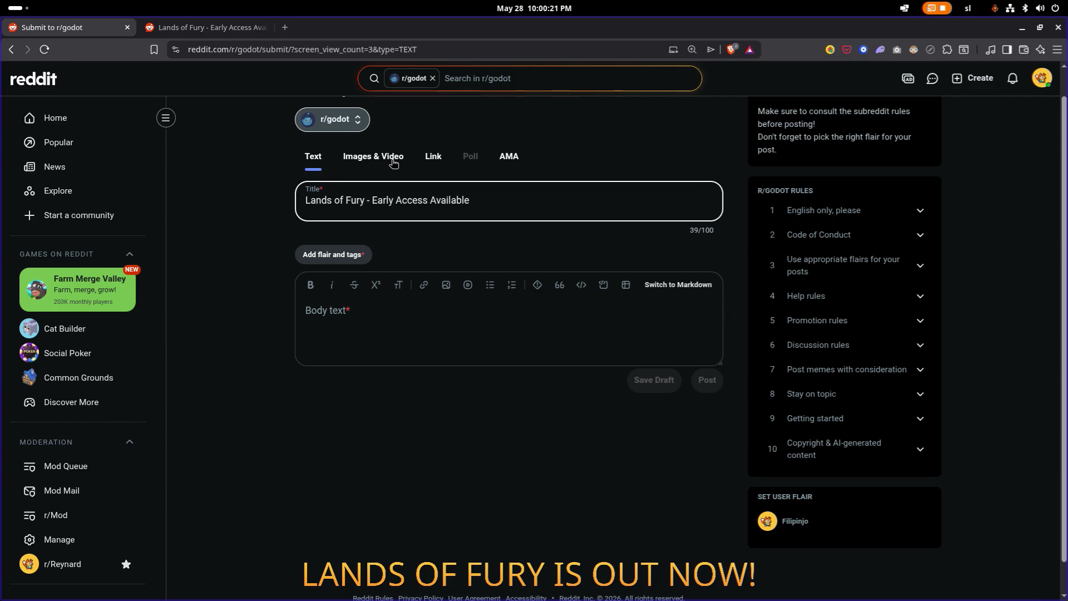
pyautogui.click(434, 159)
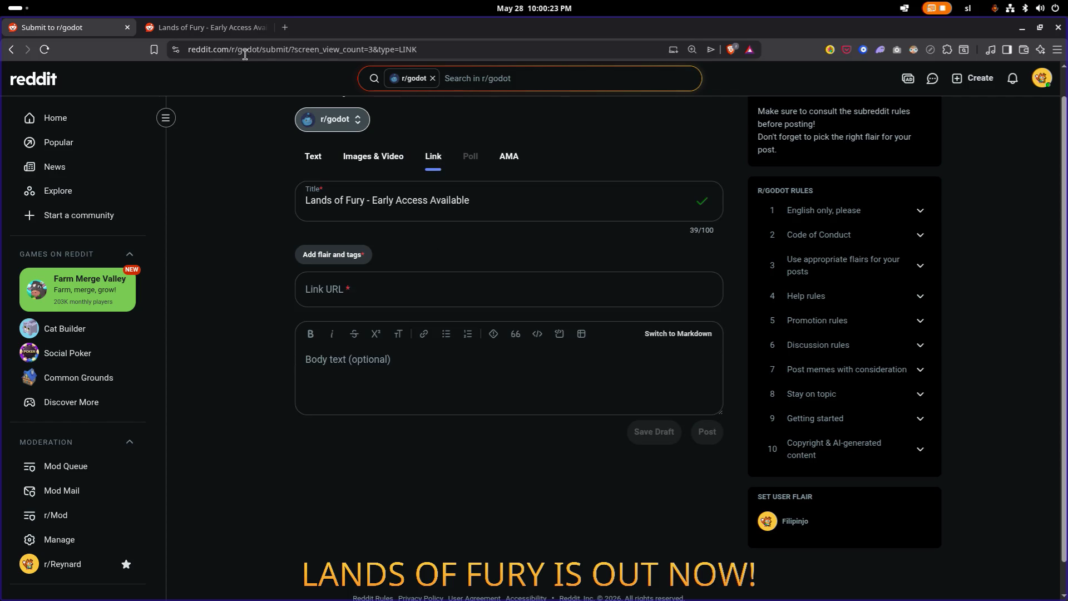
pyautogui.click(236, 32)
pyautogui.click(498, 49)
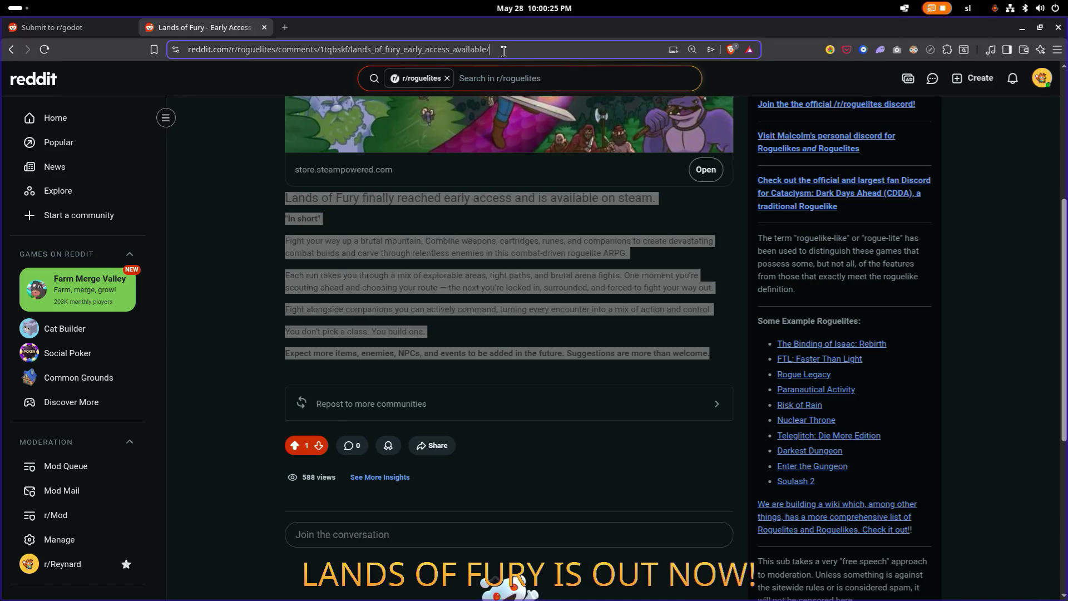
pyautogui.click(520, 224)
pyautogui.scroll(3, 520, 224)
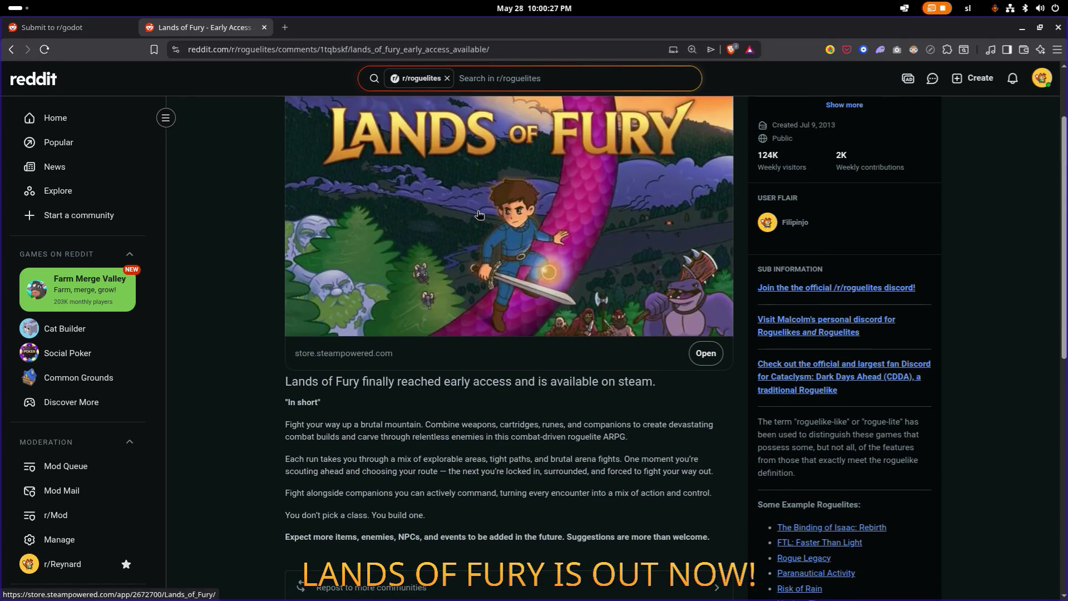
pyautogui.click(705, 352)
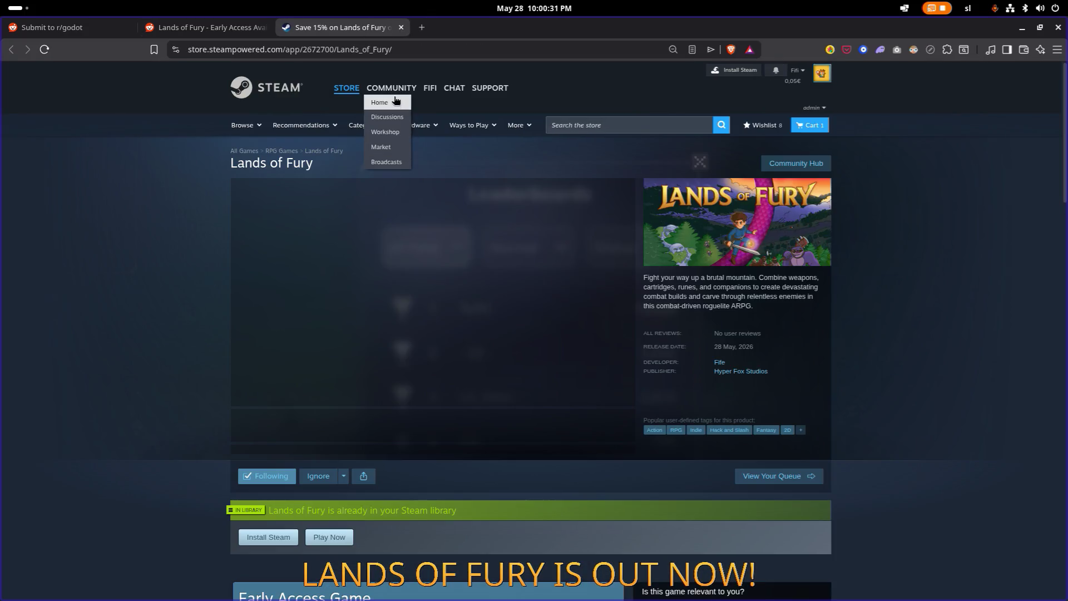
pyautogui.click(206, 27)
pyautogui.click(59, 25)
pyautogui.click(510, 290)
pyautogui.hotkey('ctrl', 'v')
pyautogui.click(513, 369)
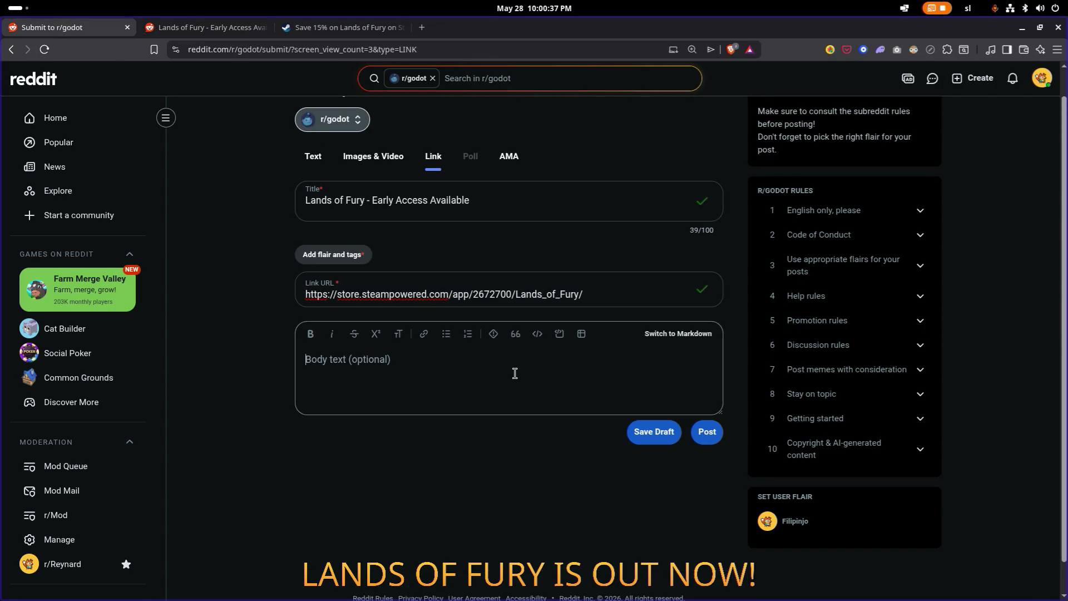
# Step: Select the roguelites post's body text again and return to the r/godot draft
pyautogui.click(305, 29)
pyautogui.click(205, 27)
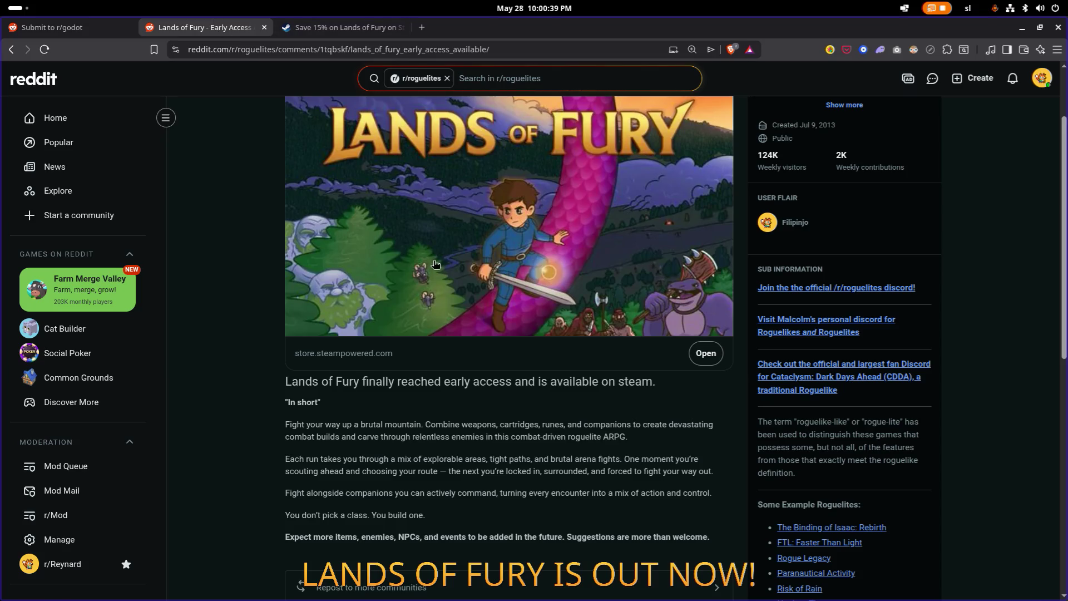
pyautogui.scroll(-3, 737, 383)
pyautogui.moveTo(737, 383)
pyautogui.mouseDown()
pyautogui.moveTo(281, 289)
pyautogui.moveTo(285, 213)
pyautogui.mouseUp()
pyautogui.click(89, 29)
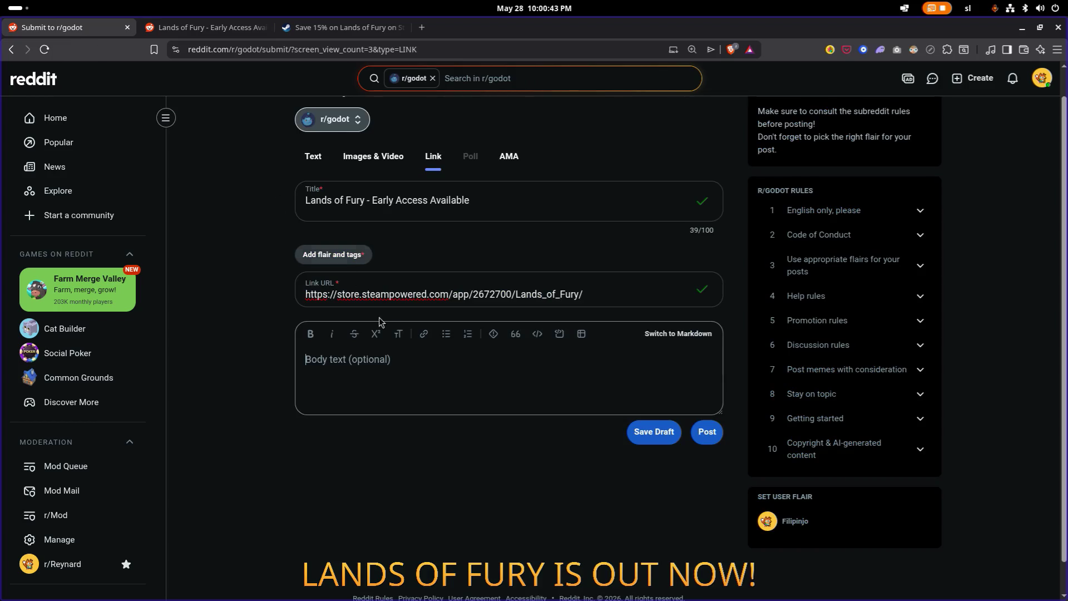
# Step: Paste the game description into the body and add 'Otherwise the game was built with Godot and C# :D'
pyautogui.hotkey('ctrl', 'v')
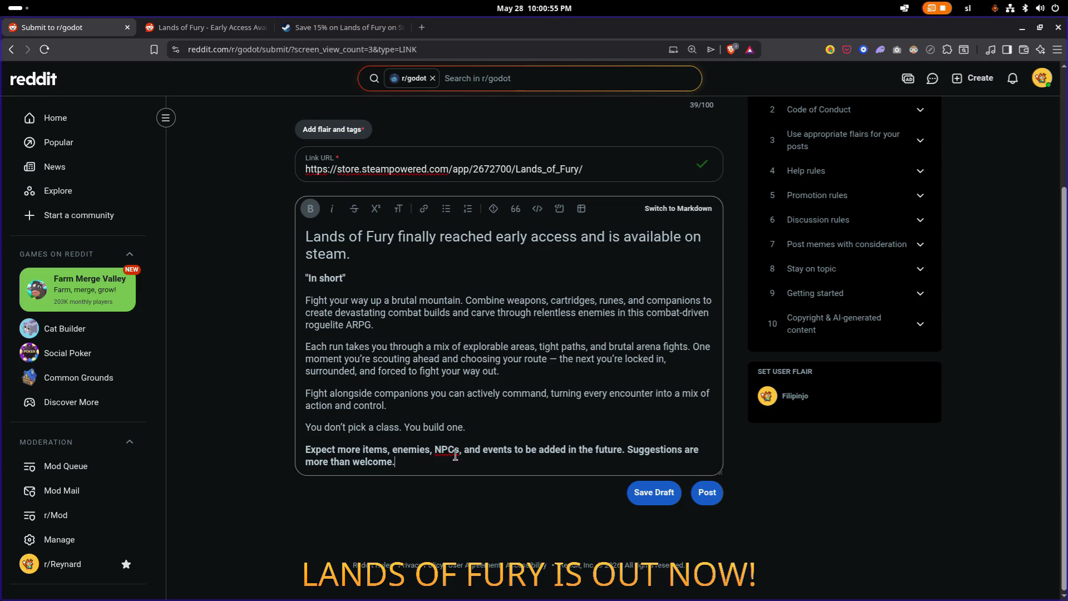
pyautogui.press('Return')
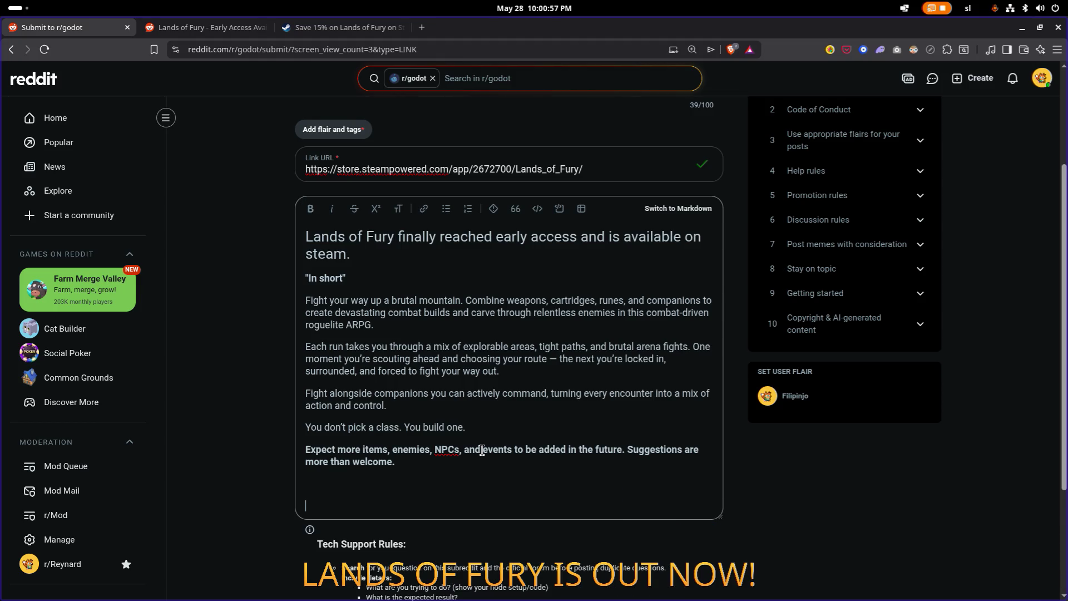
pyautogui.write('O')
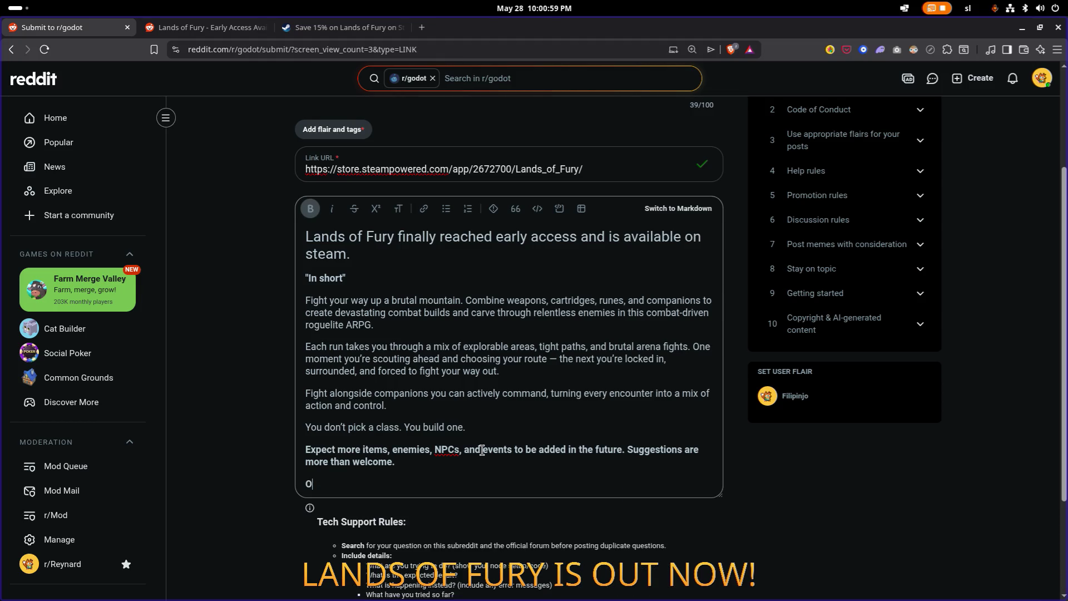
pyautogui.write('therwise the gam')
pyautogui.write('e was ')
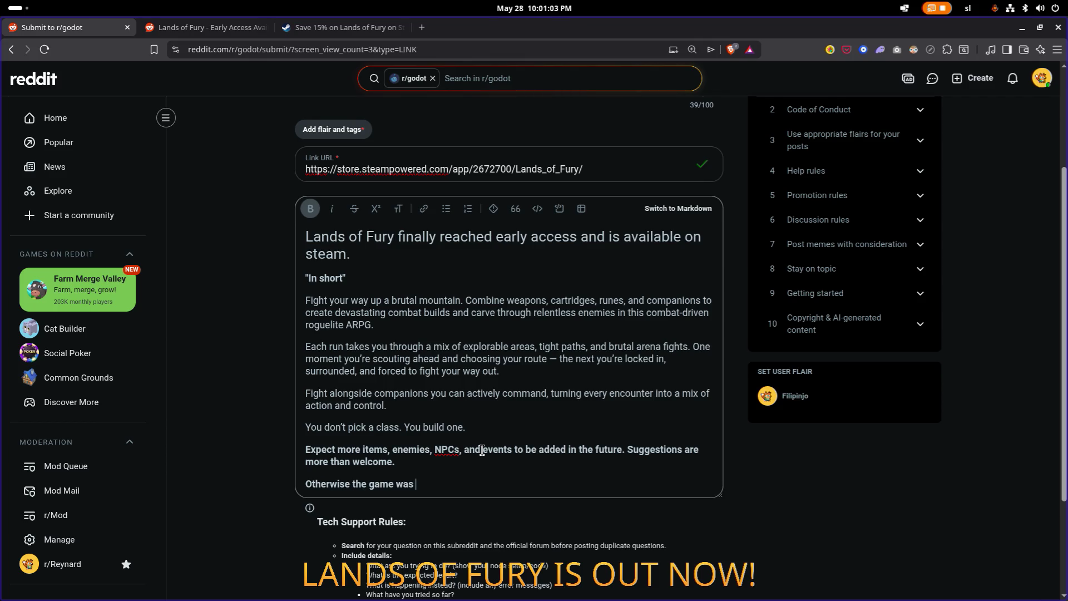
pyautogui.write('m')
pyautogui.press('BackSpace')
pyautogui.write('built wit')
pyautogui.write('h Godo')
pyautogui.write('t')
pyautogui.write('and C#')
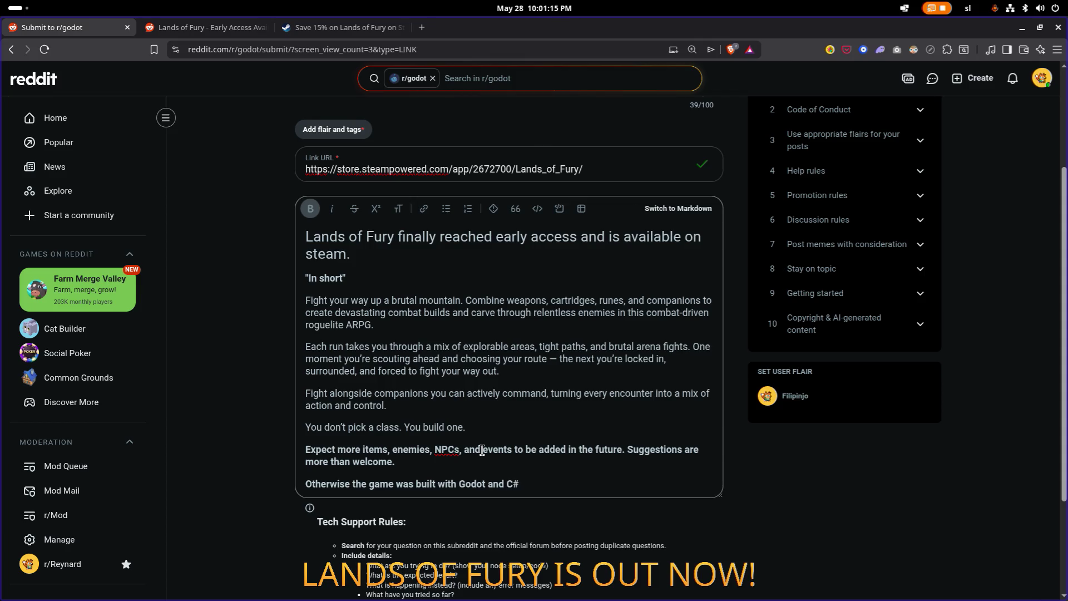
pyautogui.write(' :D')
# Step: Unbold the new Godot line, add a blank line above it, and drop the ':D'
pyautogui.hotkey('shift', 'Home')
pyautogui.click(312, 215)
pyautogui.press('End')
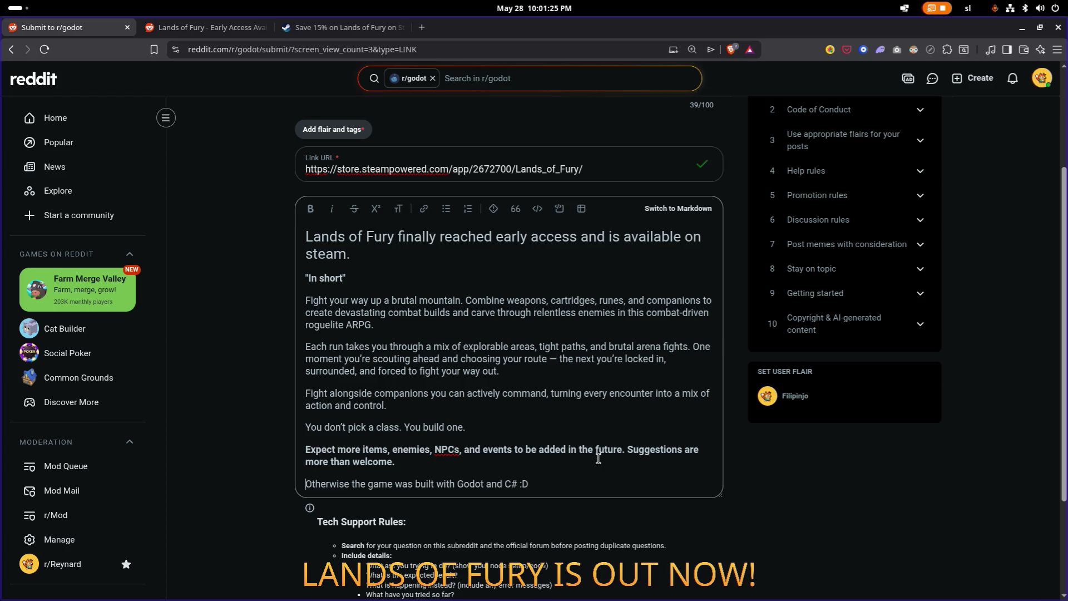
pyautogui.press('Return')
pyautogui.press('End')
pyautogui.press('BackSpace')
pyautogui.press('BackSpace')
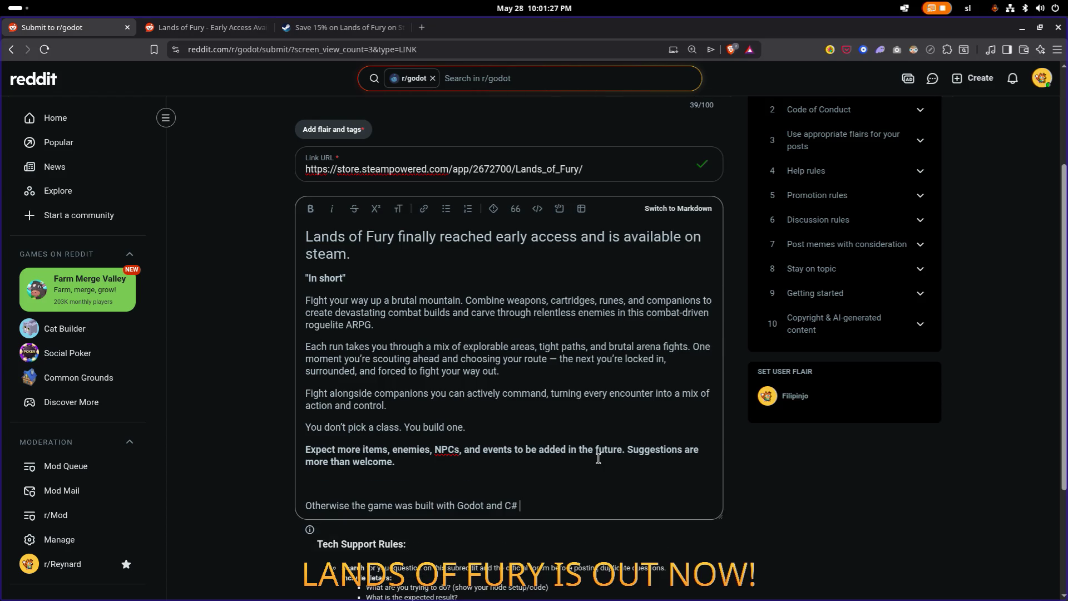
# Step: Extend the line: it's my first game with Godot and I have to admit that I love the engine
pyautogui.write("'s my first game with godot and ")
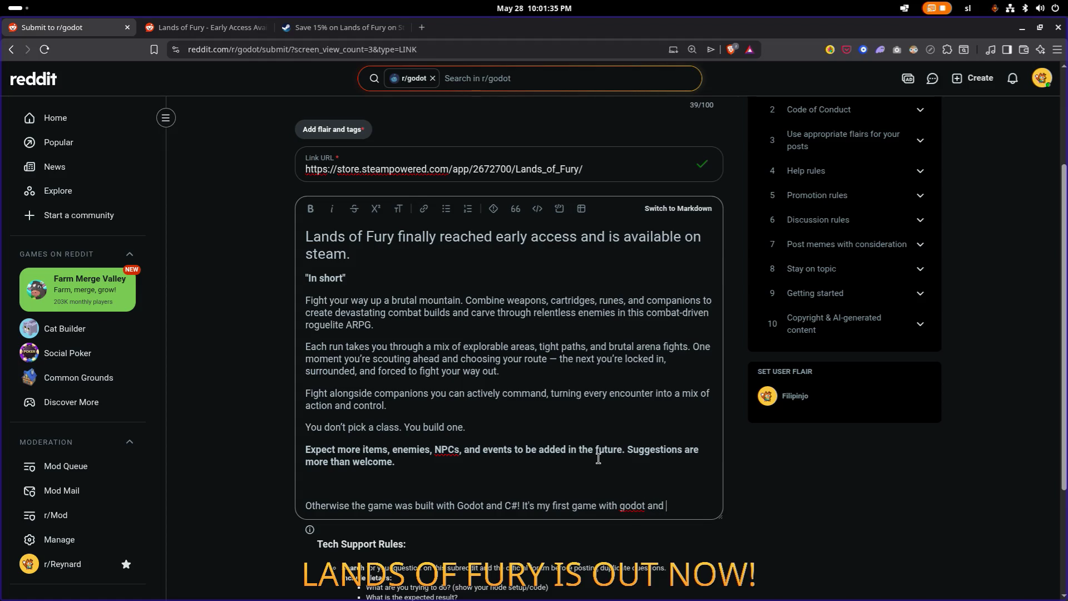
pyautogui.write('I have to t')
pyautogui.write('ell')
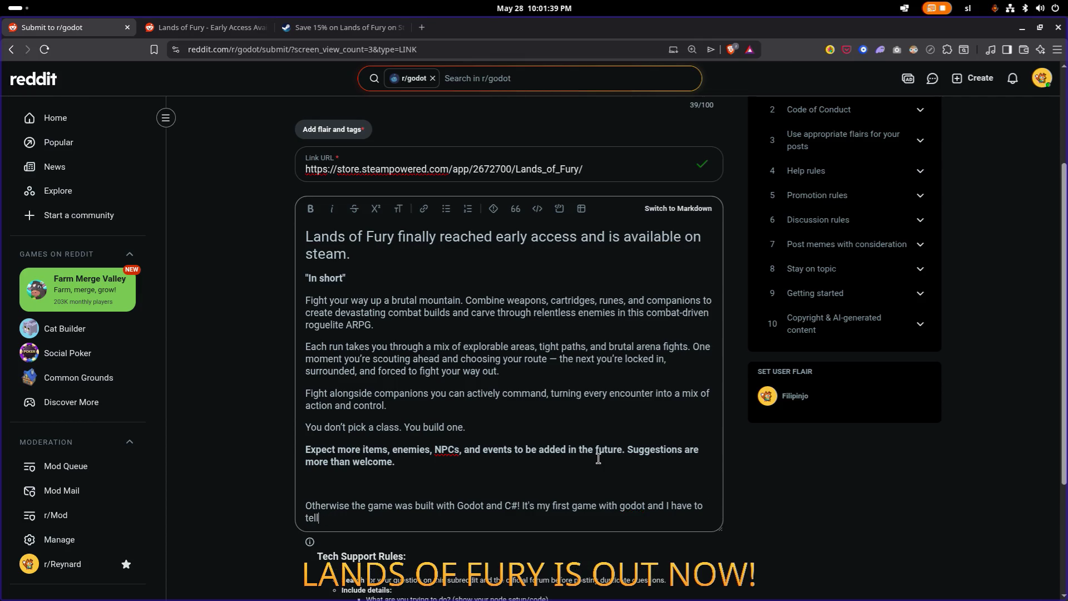
pyautogui.press('BackSpace')
pyautogui.press('BackSpace')
pyautogui.write('admint')
pyautogui.press('BackSpace')
pyautogui.press('BackSpace')
pyautogui.press('BackSpace')
pyautogui.write('t ')
pyautogui.write(',')
pyautogui.press('BackSpace')
pyautogui.write('that I l')
pyautogui.write('ove')
pyautogui.write(' the eng')
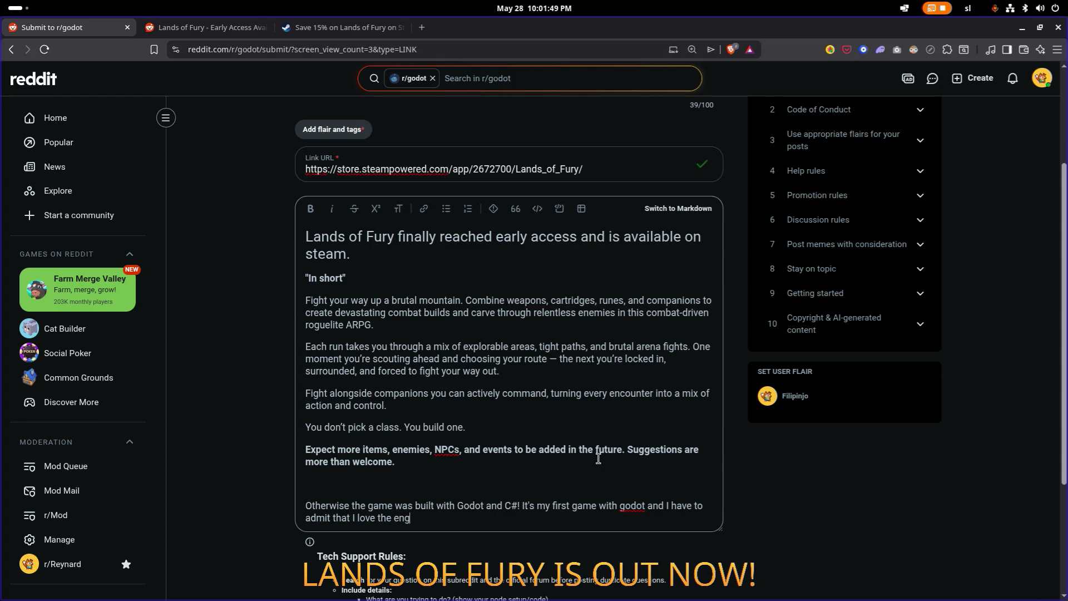
pyautogui.write('ine!')
# Step: In the Godot paragraph, replace 'Otherwise the' with 'The' and 'admit' with 'tell you'
pyautogui.hotkey('ctrl', 'shift', 'Right')
pyautogui.hotkey('ctrl', 'shift', 'Right')
pyautogui.write('The')
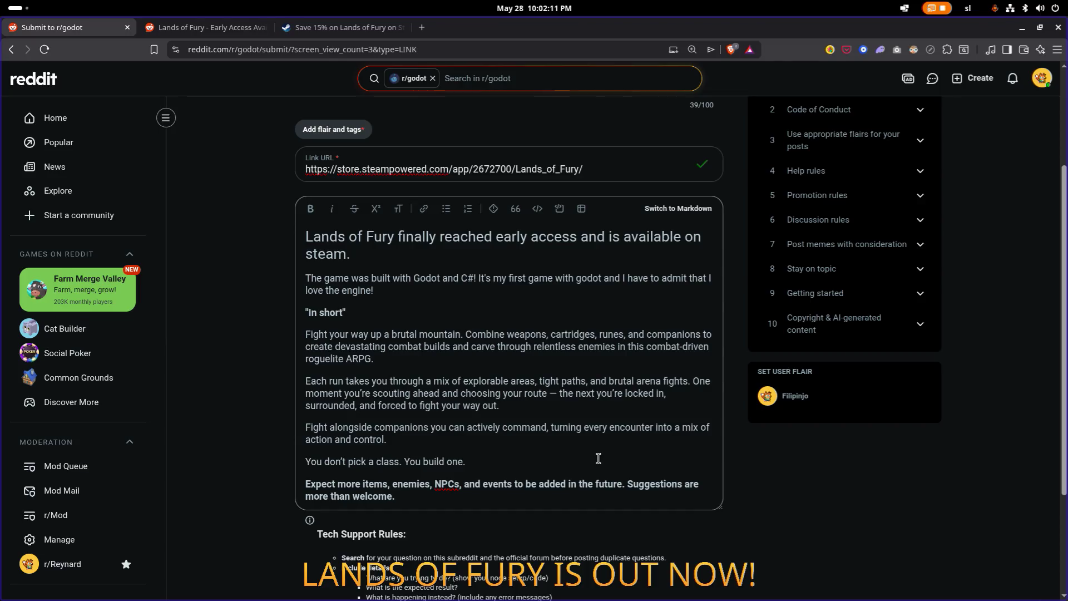
pyautogui.press('Up')
pyautogui.press('Up')
pyautogui.hotkey('ctrl', 'Left')
pyautogui.hotkey('ctrl', 'Left')
pyautogui.press('Left')
pyautogui.hotkey('ctrl', 'shift', 'Left')
pyautogui.write('tell')
pyautogui.write(' you')
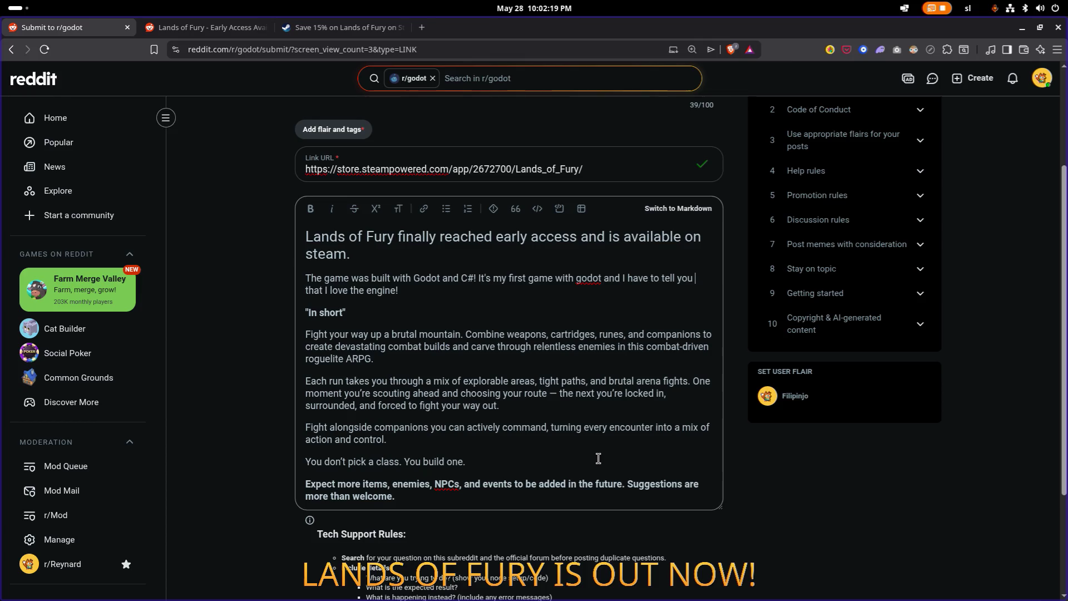
# Step: Check the Godot paragraph's placement under the headline and scroll back up to the title
pyautogui.hotkey('ctrl', 'Right')
pyautogui.hotkey('ctrl', 'Right')
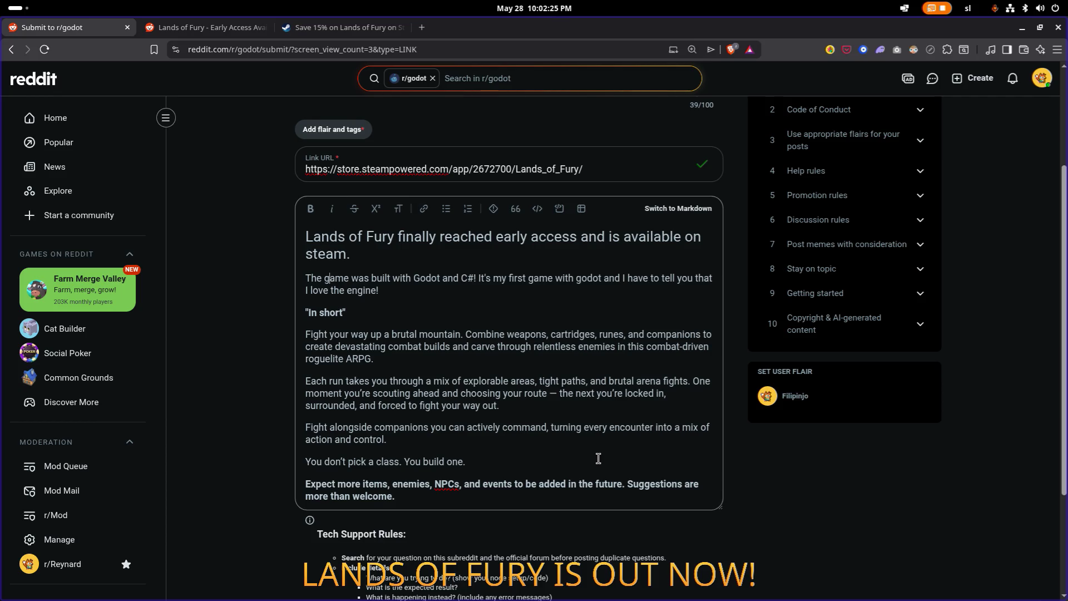
pyautogui.press('Down')
pyautogui.press('Down')
pyautogui.press('Down')
pyautogui.press('Up')
pyautogui.press('Home')
pyautogui.press('Down')
pyautogui.scroll(-1, 571, 428)
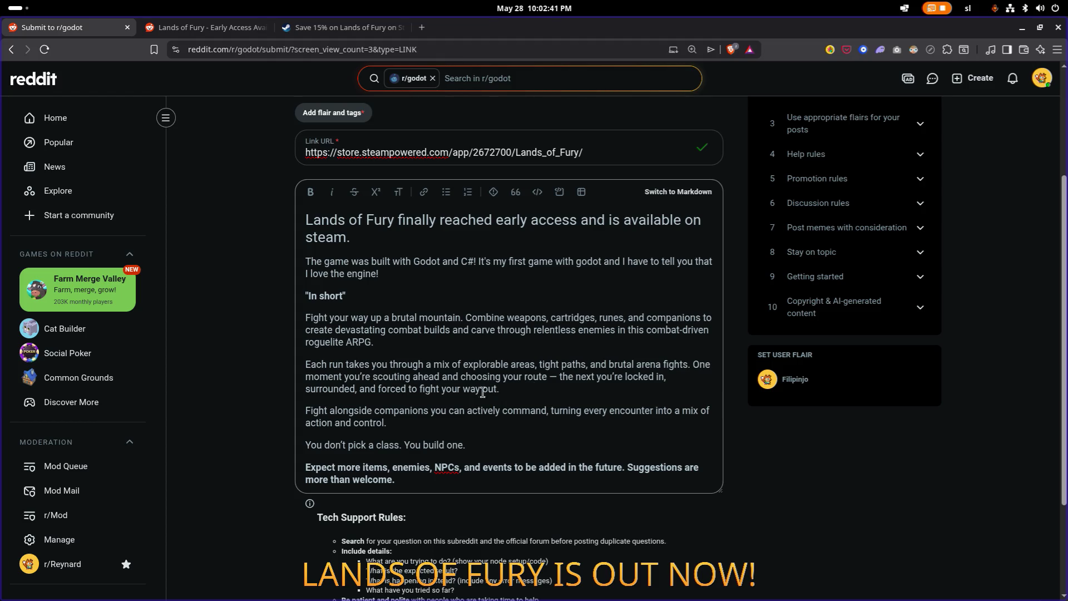
pyautogui.hotkey('ctrl', 'b')
pyautogui.scroll(-1, 539, 327)
pyautogui.scroll(3, 538, 327)
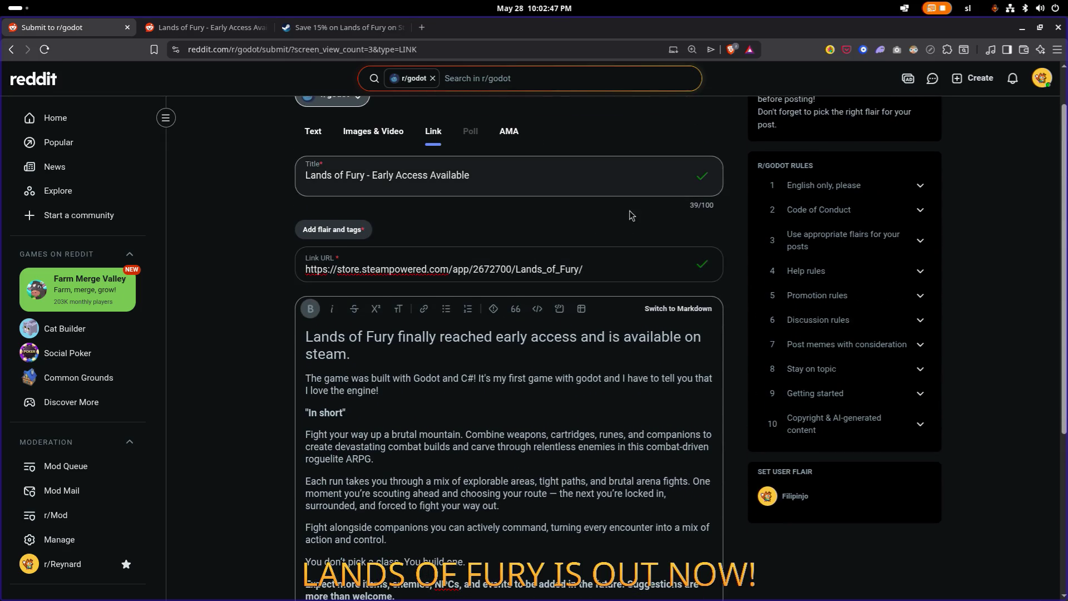
# Step: Give the post the selfpromo (games) flair
pyautogui.click(359, 232)
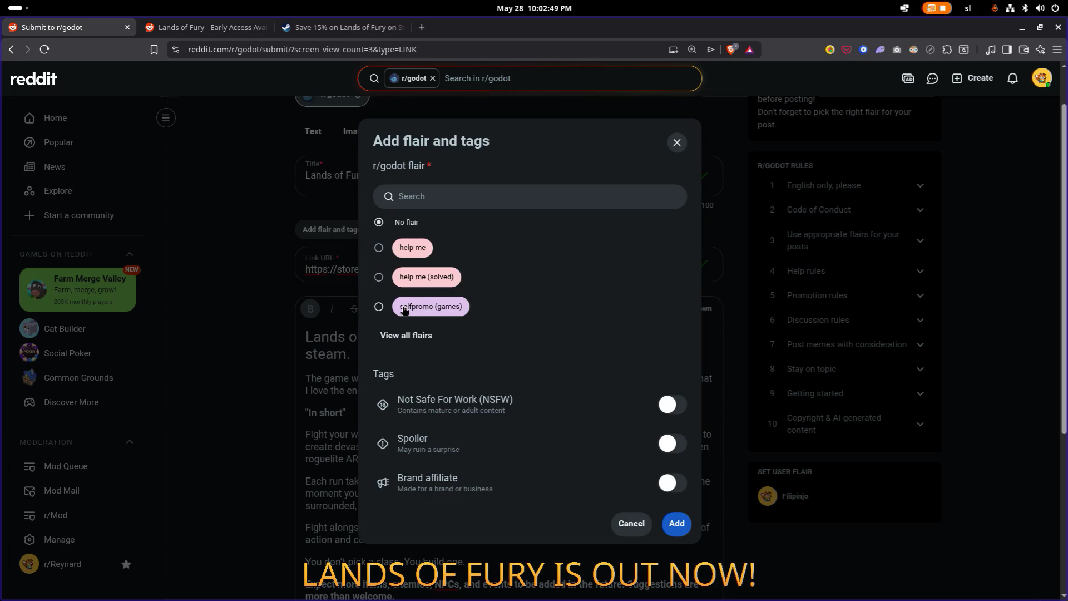
pyautogui.click(458, 308)
pyautogui.click(437, 335)
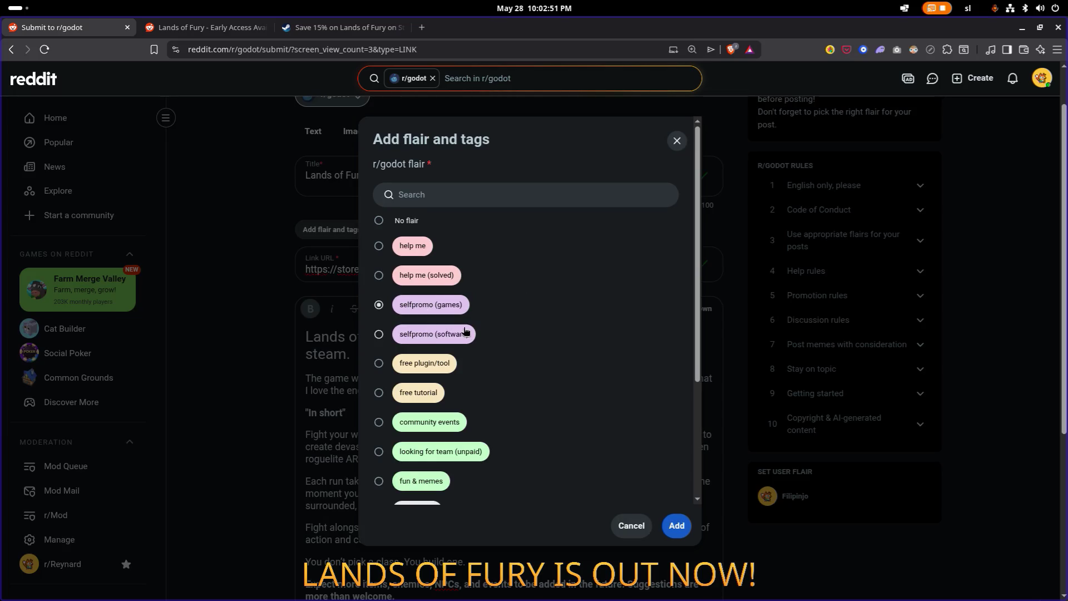
pyautogui.click(412, 336)
pyautogui.click(445, 319)
pyautogui.click(676, 525)
pyautogui.scroll(-1, 535, 396)
pyautogui.scroll(2, 535, 396)
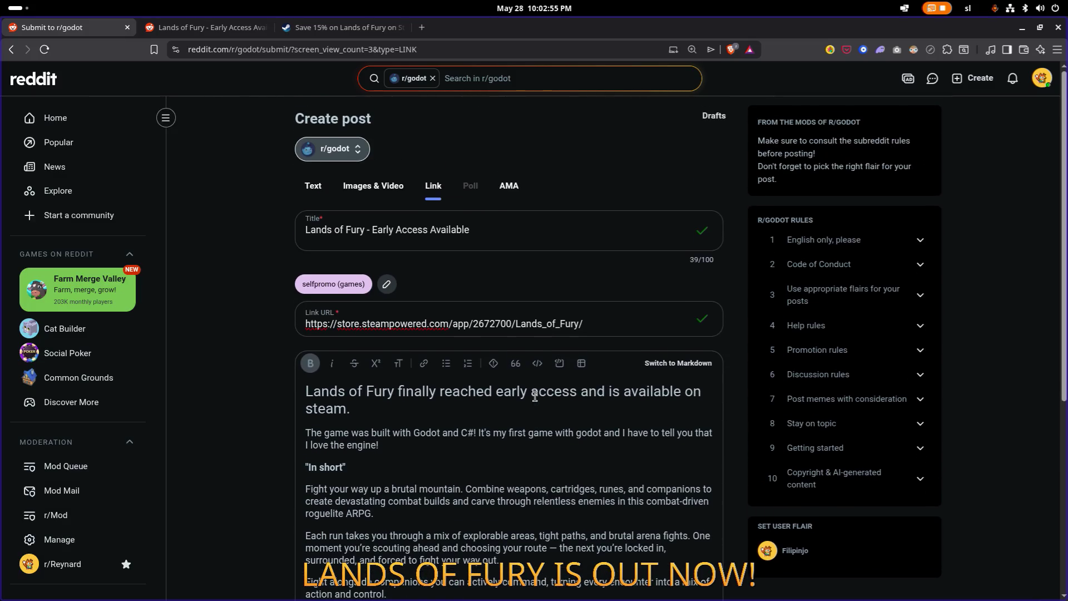
# Step: Change the title to 'Lands of Fury - Now In Early Access'
pyautogui.click(569, 243)
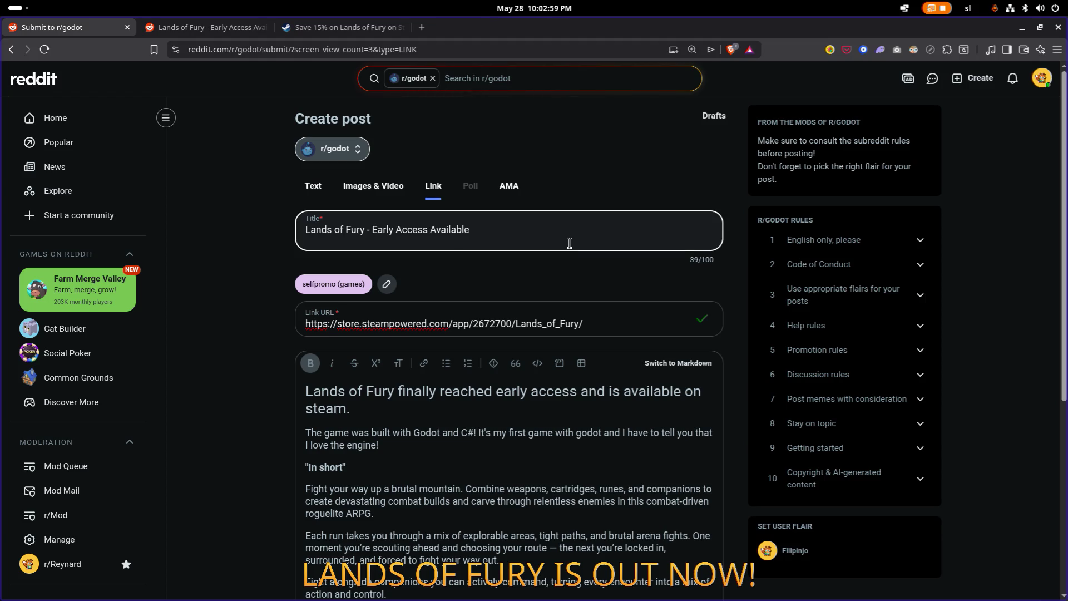
pyautogui.write('In')
pyautogui.press('End')
pyautogui.hotkey('ctrl', 'shift', 'Left')
pyautogui.press('BackSpace')
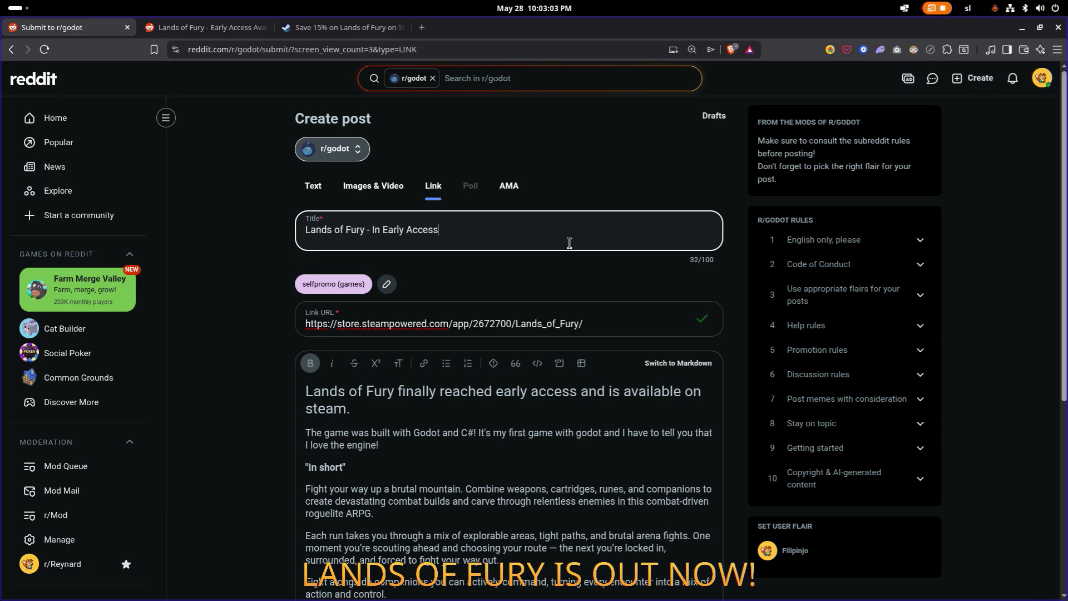
pyautogui.write('Now')
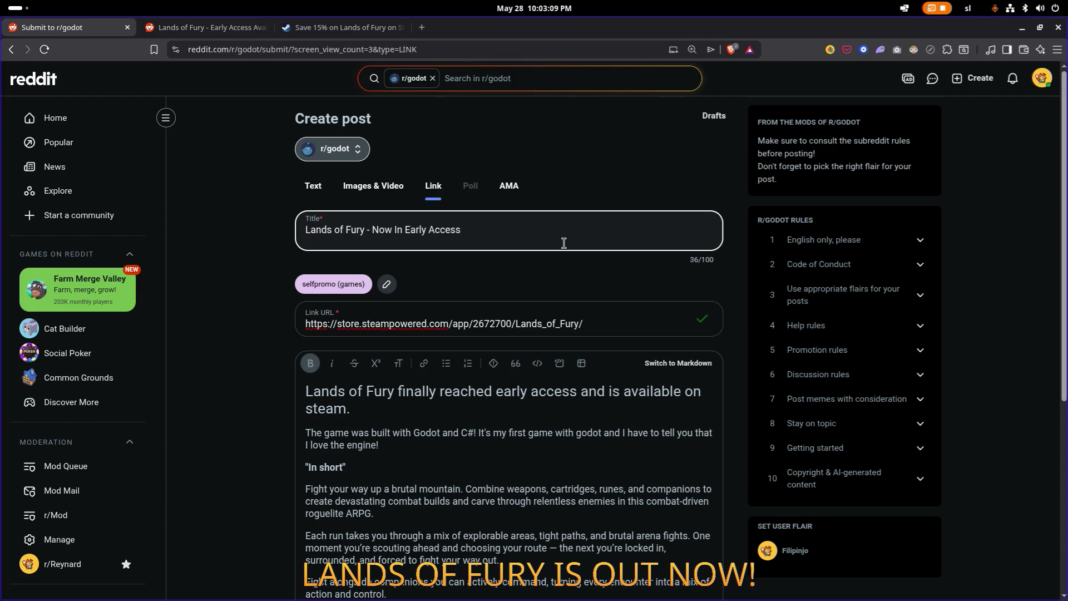
# Step: Read the subreddit's promotion rules in the sidebar, then collapse them
pyautogui.scroll(-6, 520, 279)
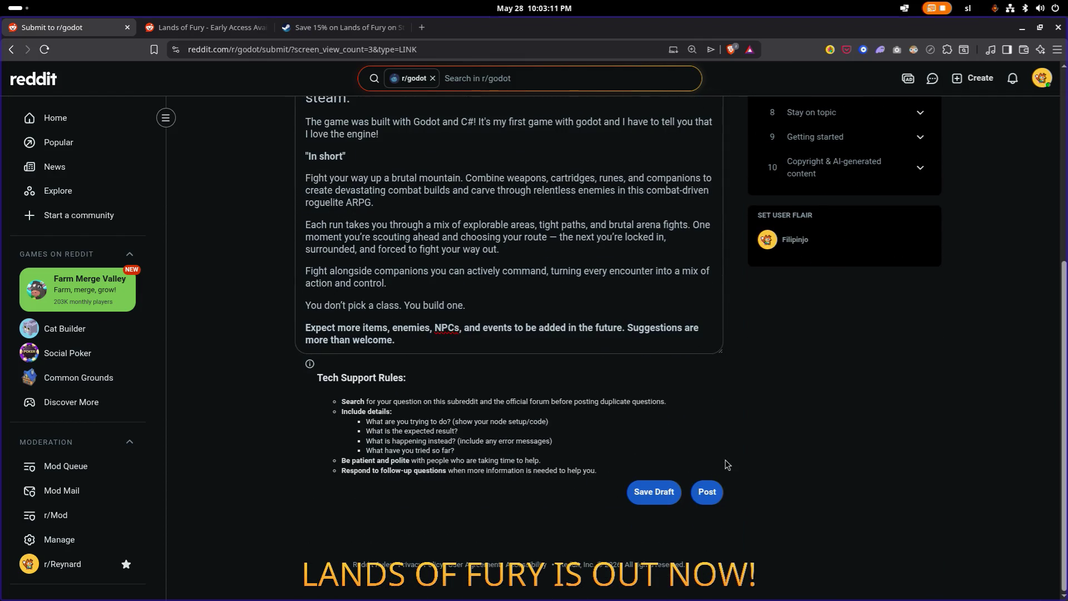
pyautogui.scroll(1, 610, 329)
pyautogui.scroll(4, 611, 329)
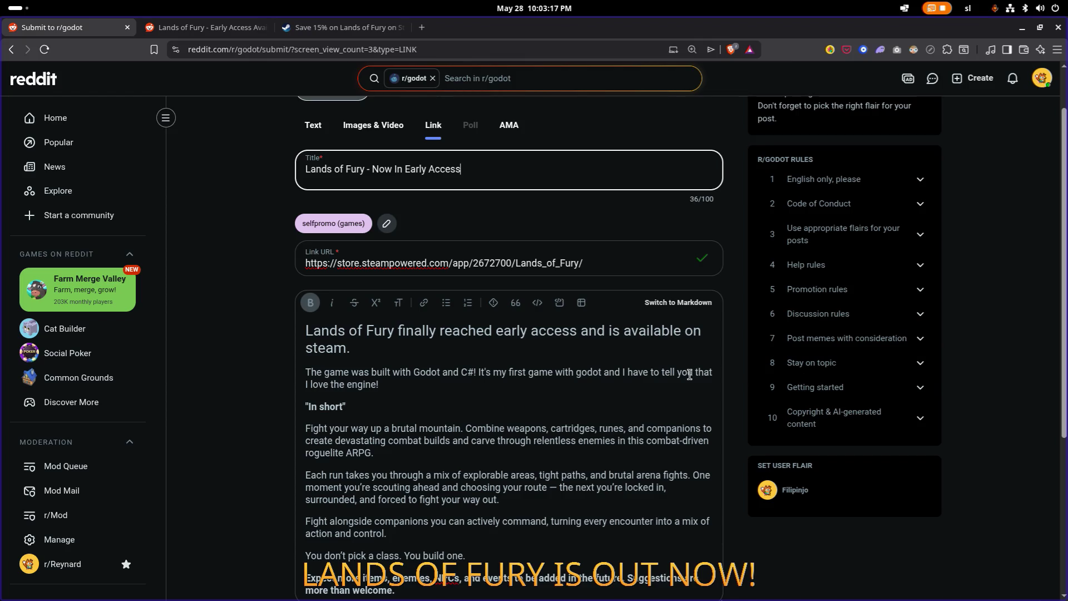
pyautogui.click(840, 290)
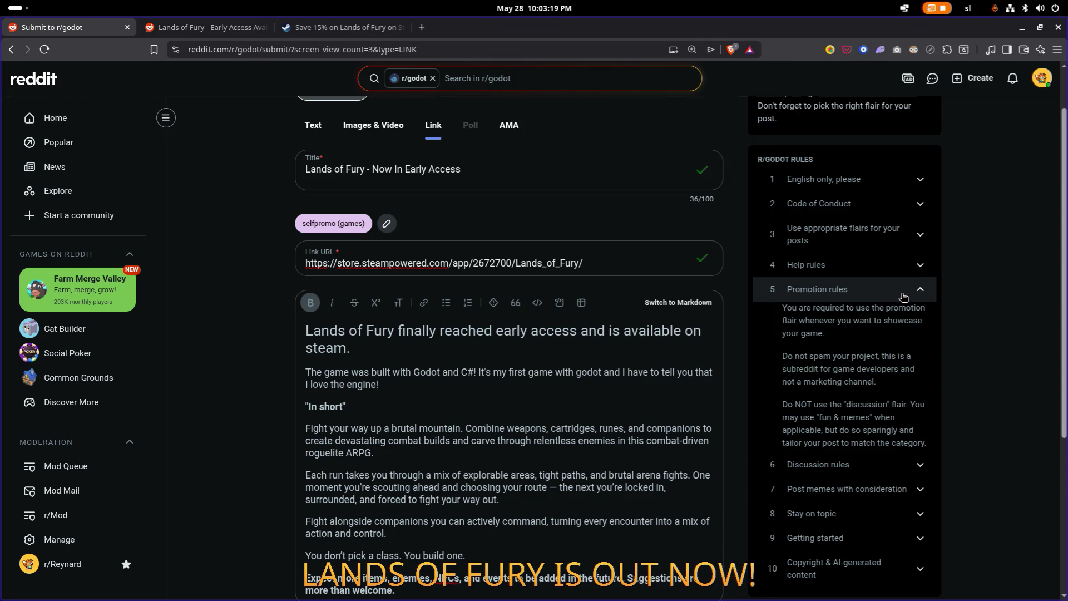
pyautogui.click(903, 295)
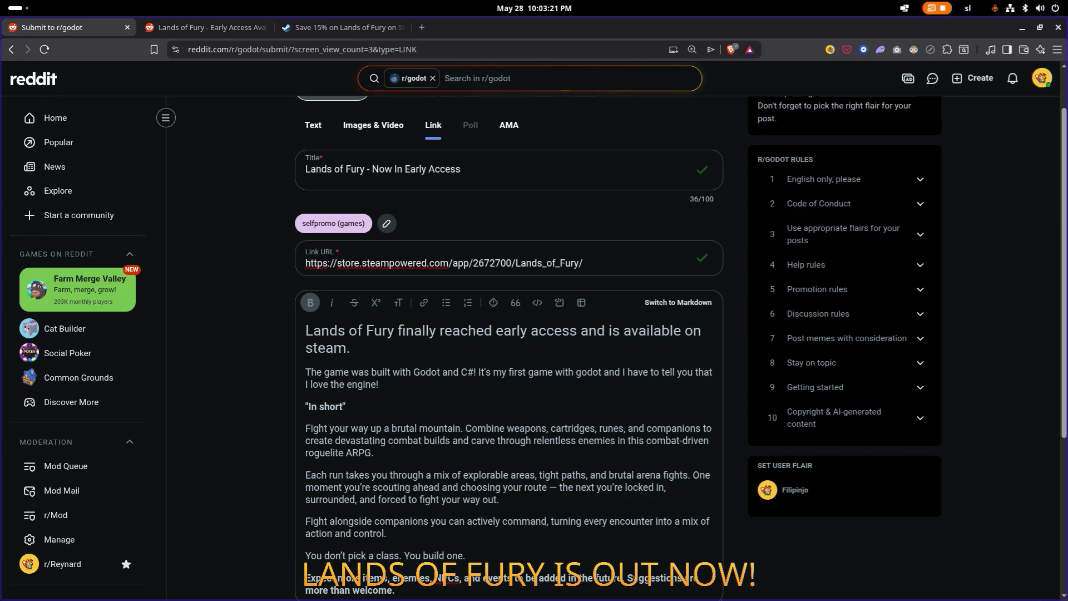
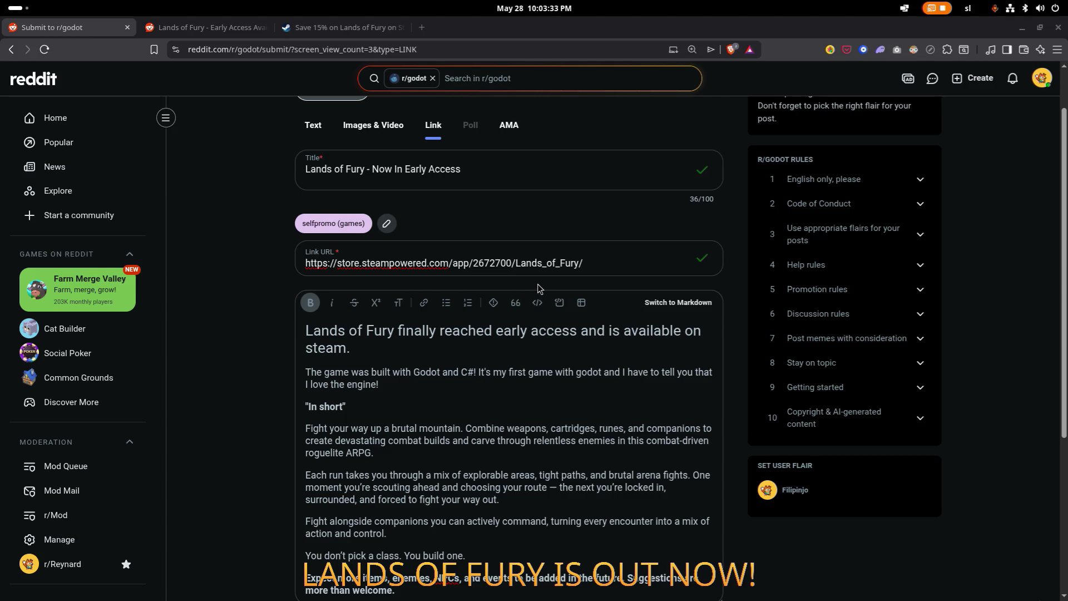
# Step: Publish the 'Lands of Fury - Now In Early Access' link post to r/godot
pyautogui.scroll(-5, 549, 309)
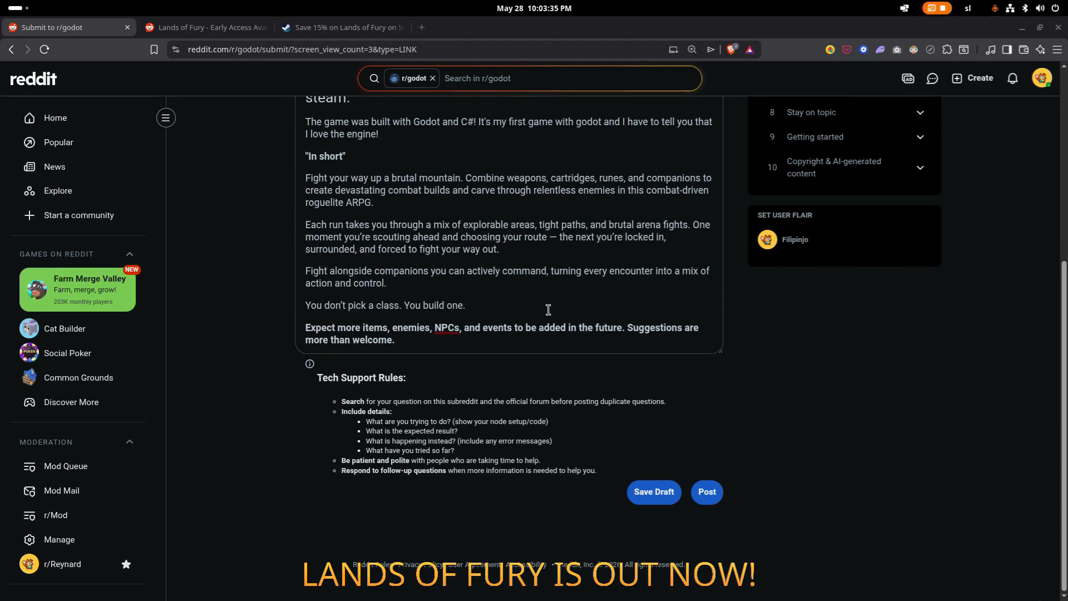
pyautogui.click(710, 494)
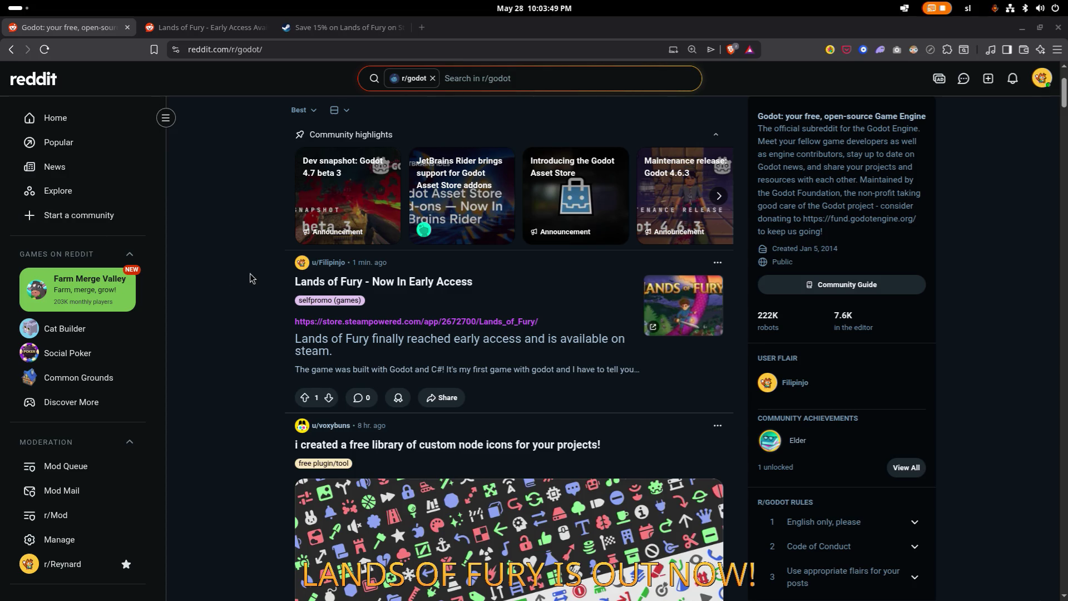
# Step: Open and skim the new Lands of Fury post on r/godot, then return to Reddit home
pyautogui.scroll(-3, 248, 273)
pyautogui.scroll(4, 243, 276)
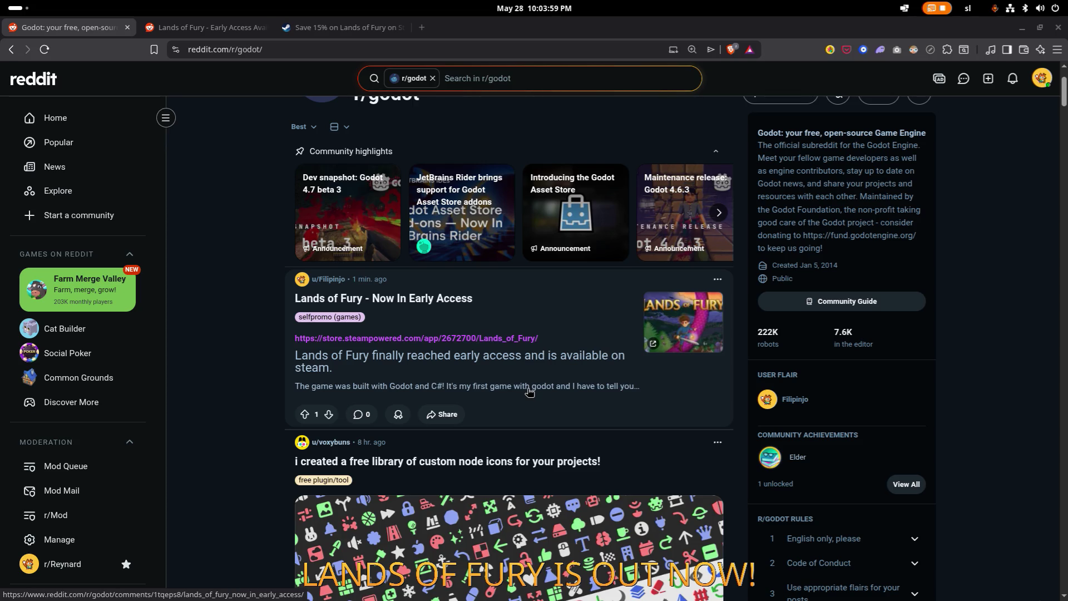
pyautogui.click(527, 382)
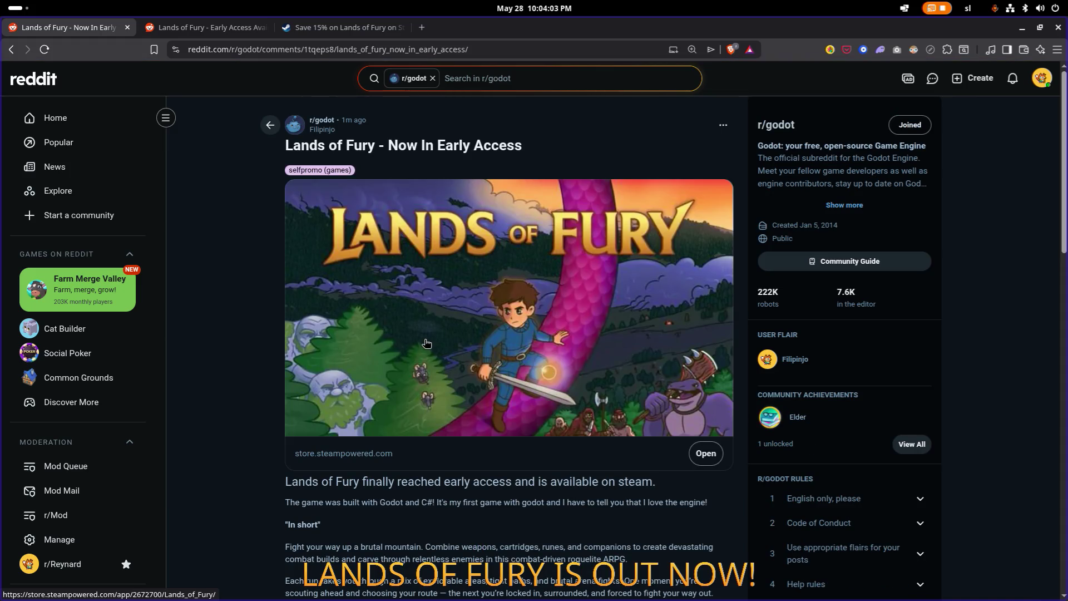
pyautogui.scroll(-4, 410, 342)
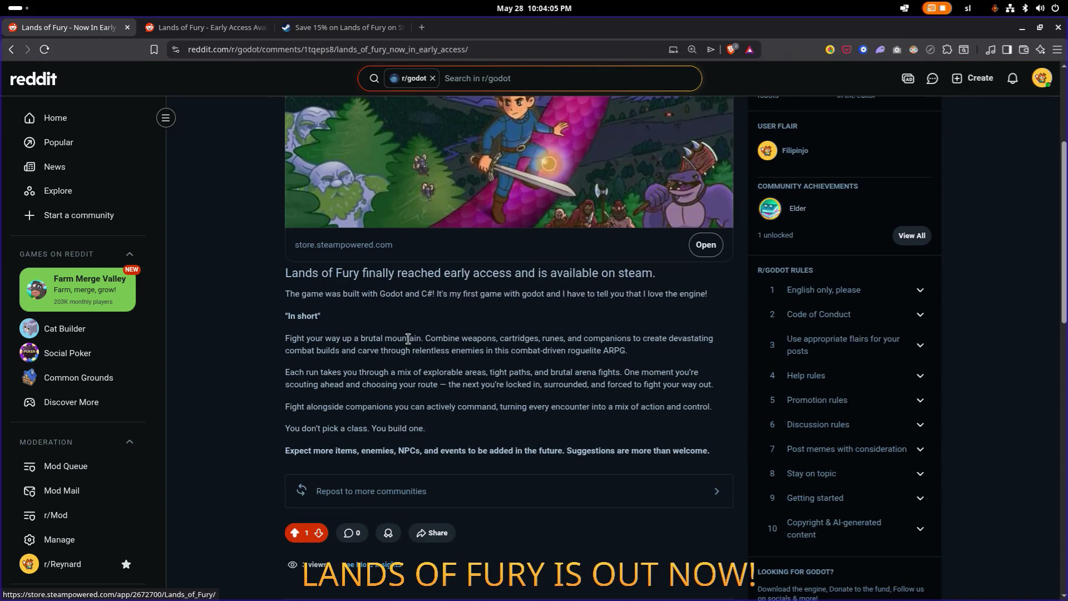
pyautogui.scroll(4, 439, 358)
pyautogui.click(48, 80)
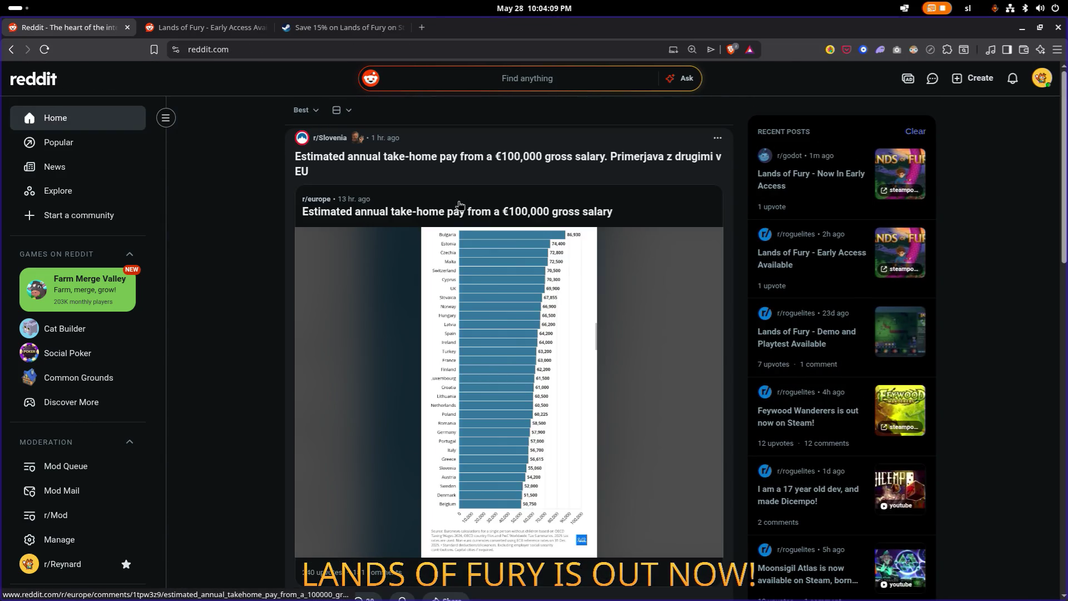
# Step: Find and open the r/gametrailers community from the home feed
pyautogui.scroll(-9, 459, 205)
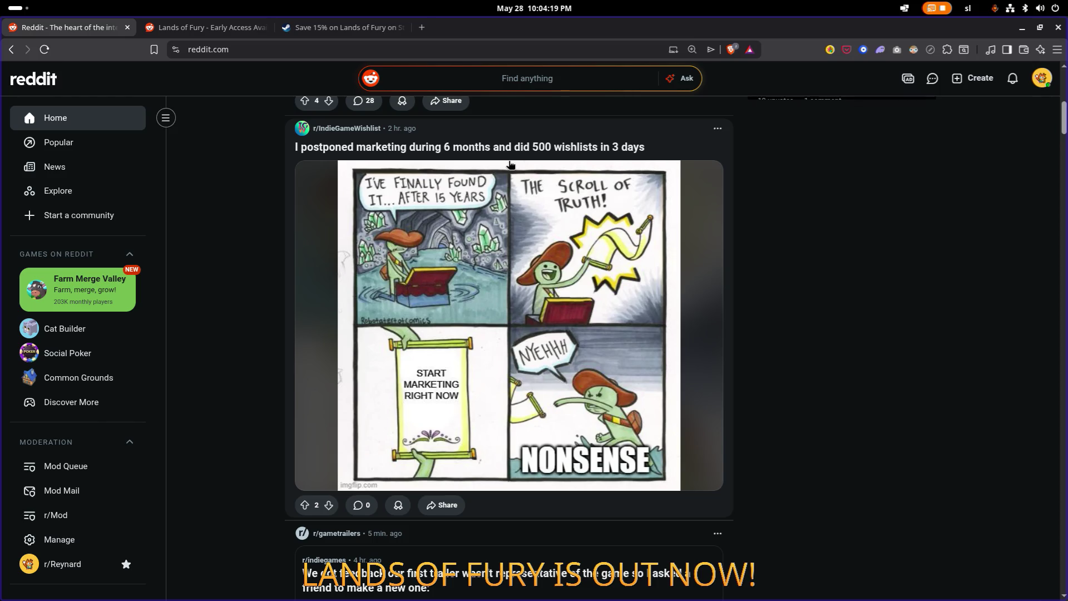
pyautogui.scroll(-5, 510, 164)
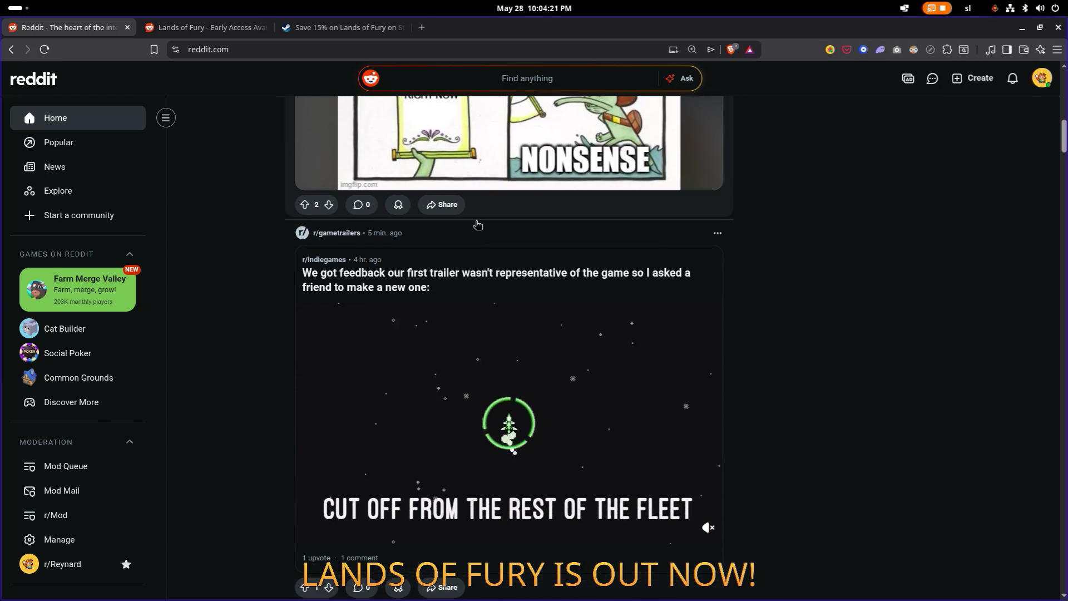
pyautogui.moveTo(359, 242)
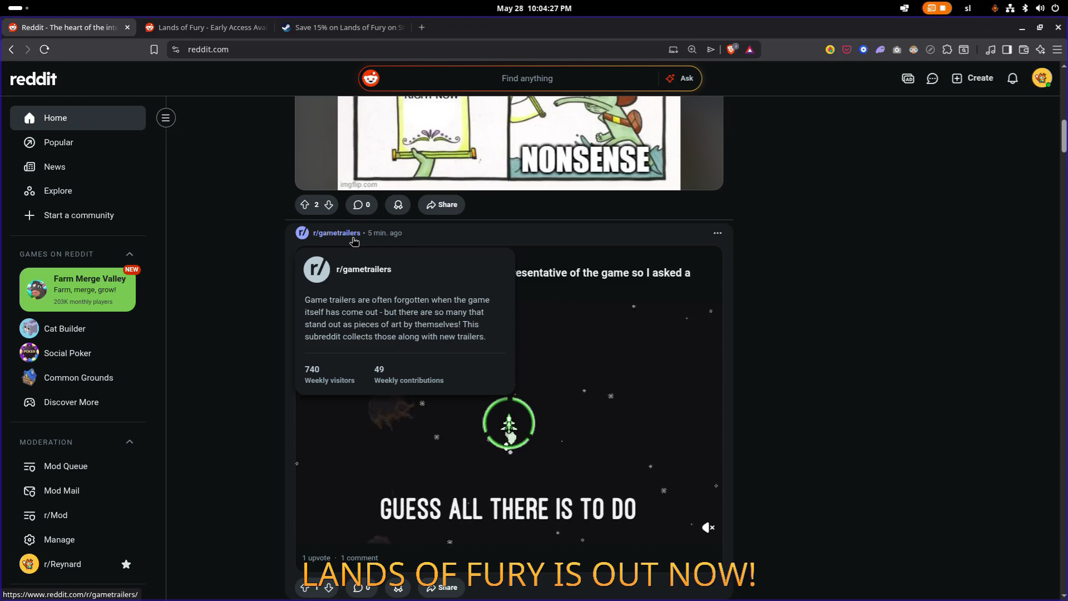
pyautogui.click(355, 234)
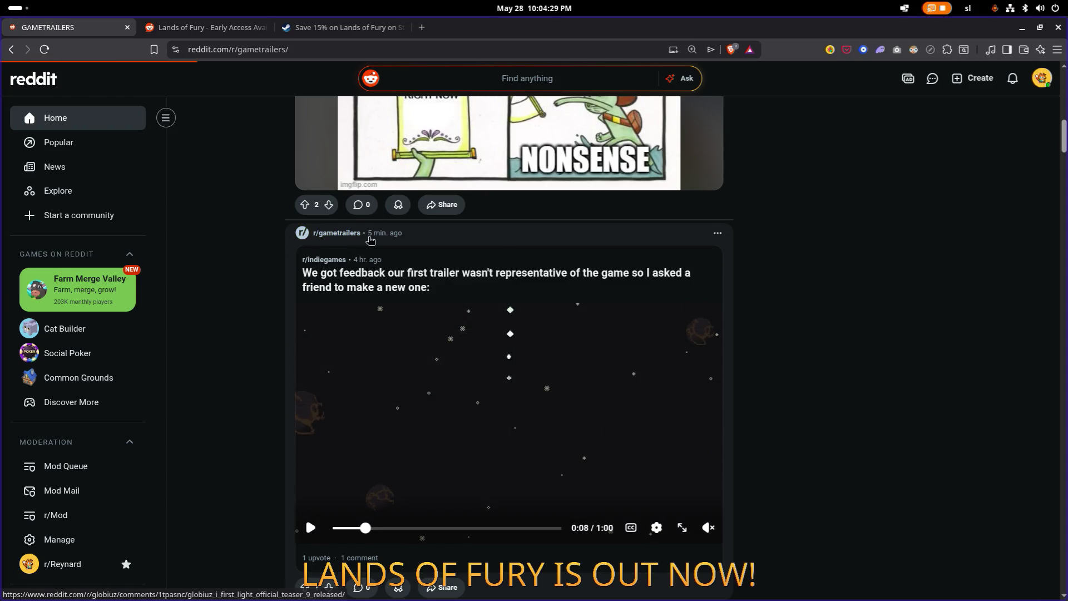
# Step: Start an empty r/gametrailers post and open a fresh browser tab
pyautogui.scroll(-4, 456, 240)
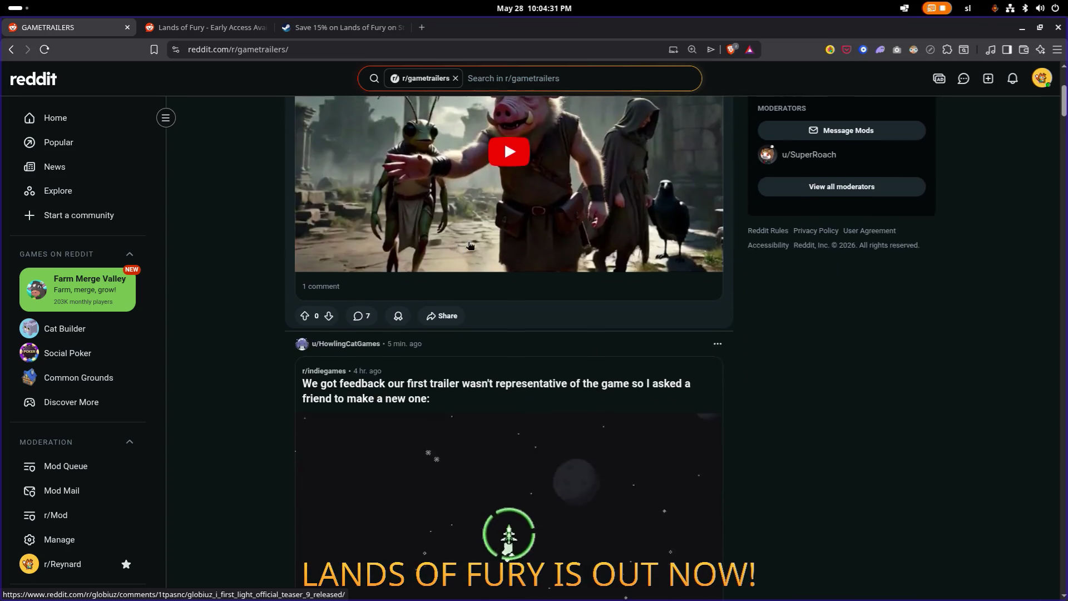
pyautogui.scroll(-6, 494, 250)
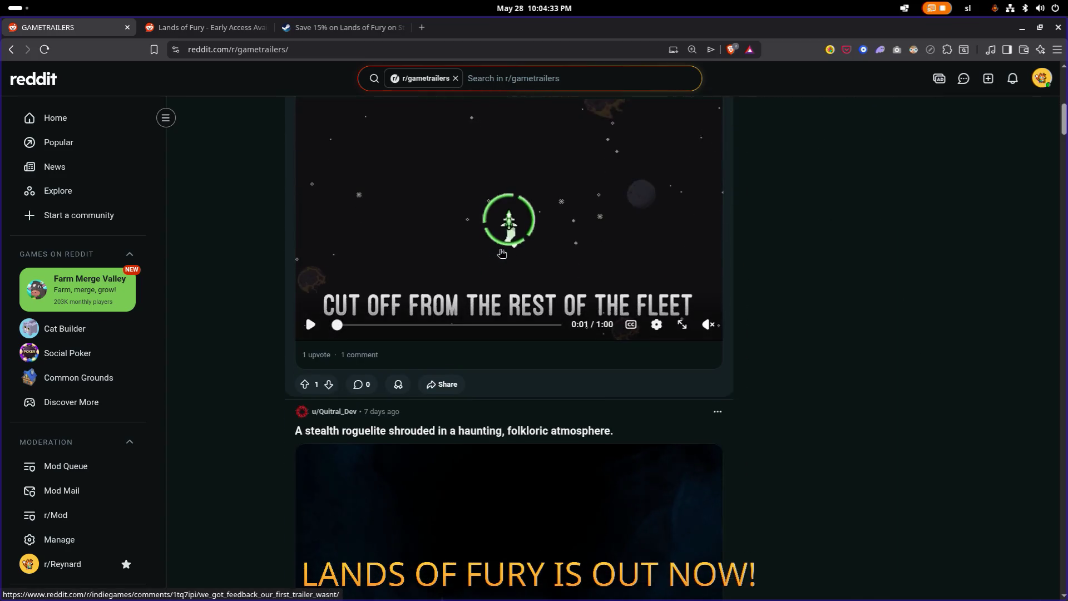
pyautogui.scroll(-14, 501, 253)
pyautogui.scroll(-5, 501, 253)
pyautogui.scroll(20, 501, 253)
pyautogui.scroll(3, 501, 253)
pyautogui.click(786, 160)
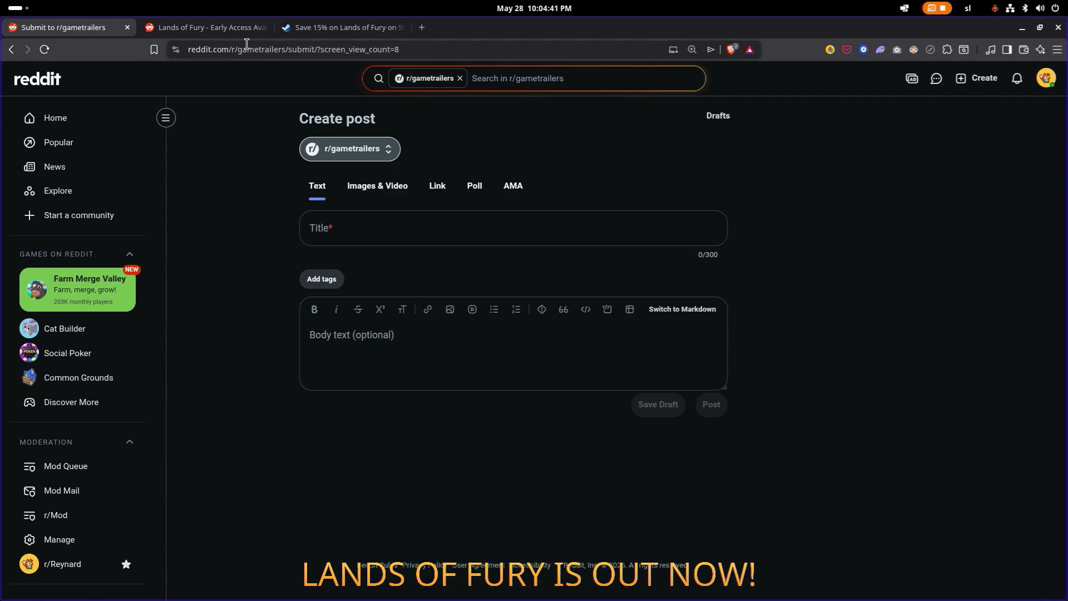
pyautogui.click(421, 30)
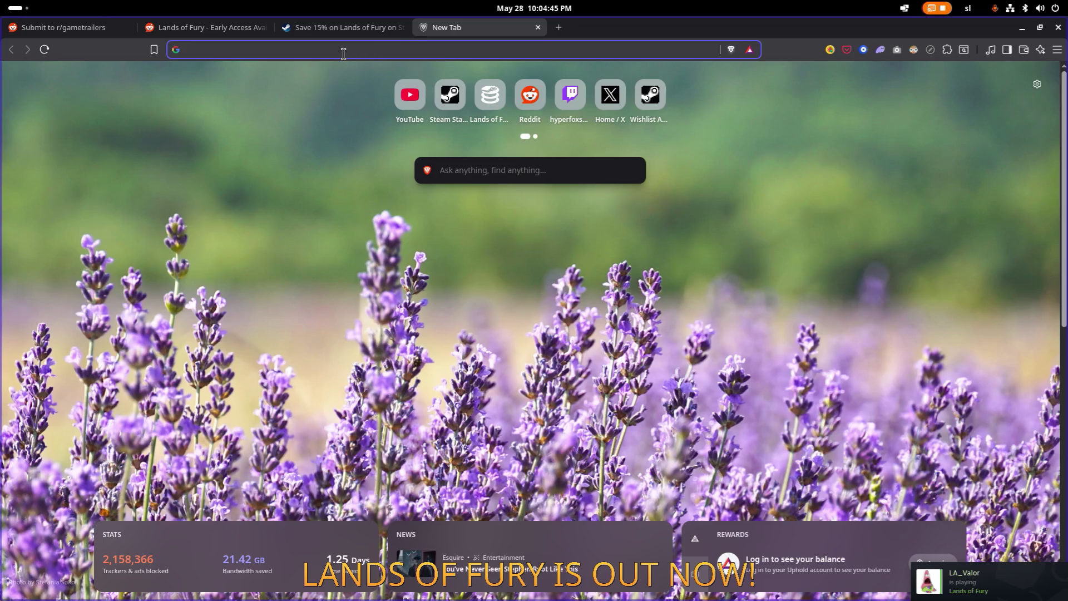
# Step: Go to YouTube and list the Hyper Fox Studios channel's videos
pyautogui.write('re')
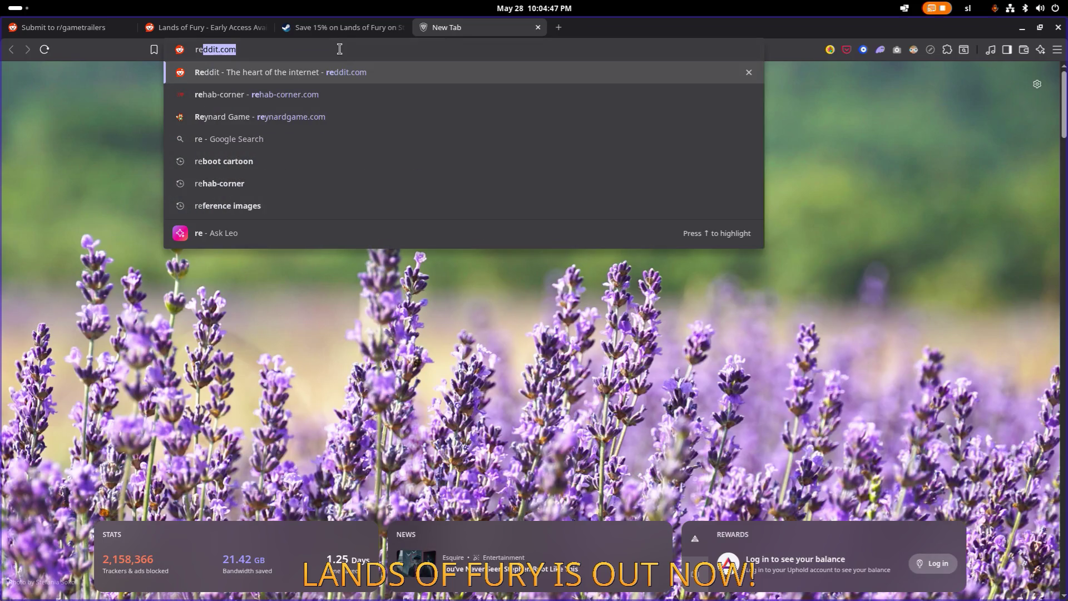
pyautogui.click(338, 49)
pyautogui.hotkey('ctrl', 'a')
pyautogui.write('y')
pyautogui.click(328, 69)
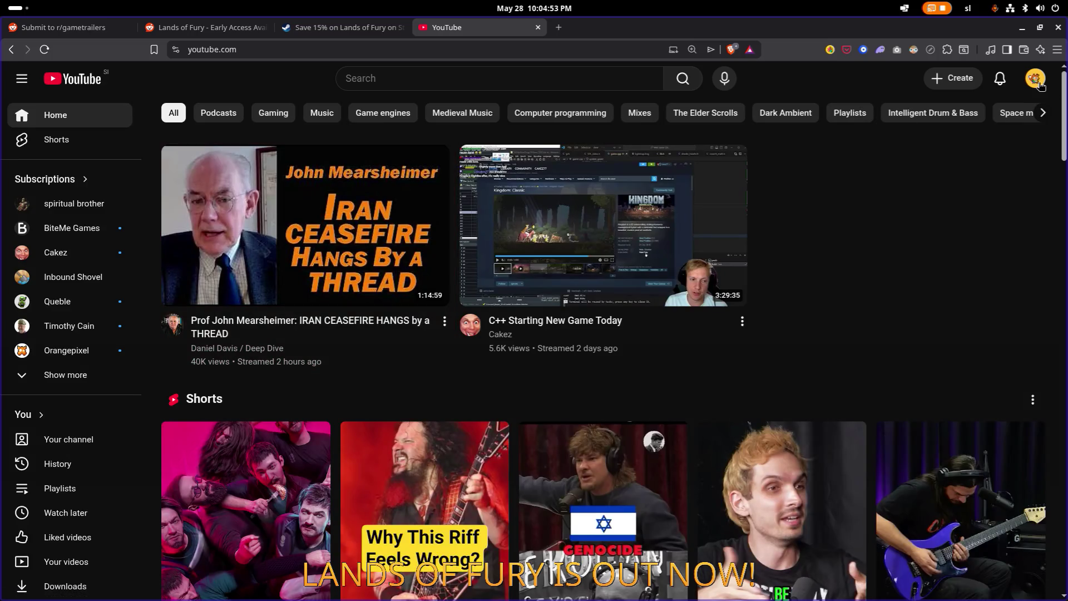
pyautogui.click(1035, 79)
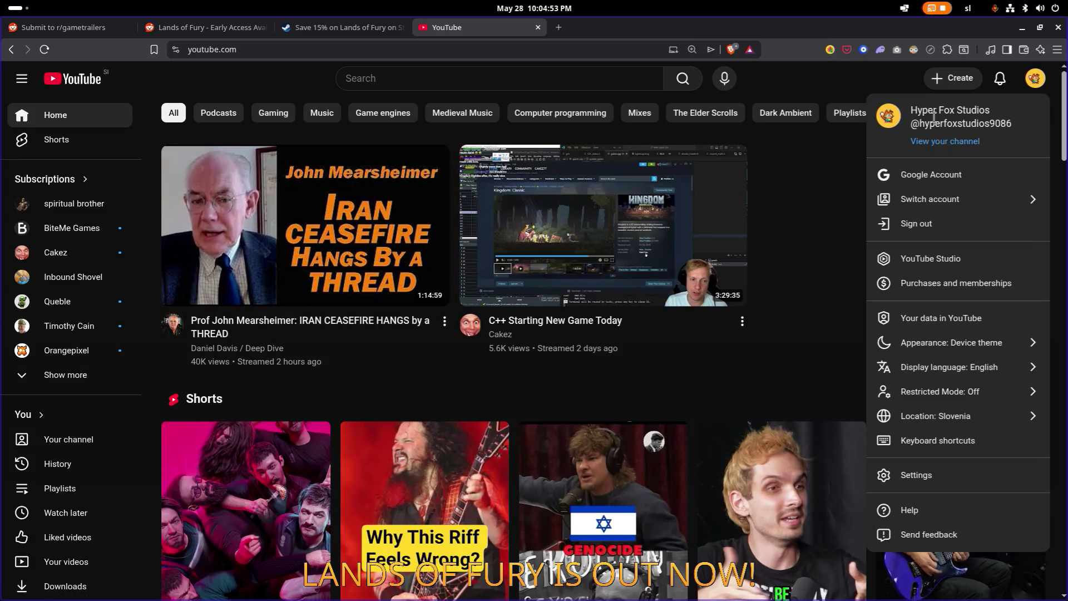
pyautogui.click(945, 143)
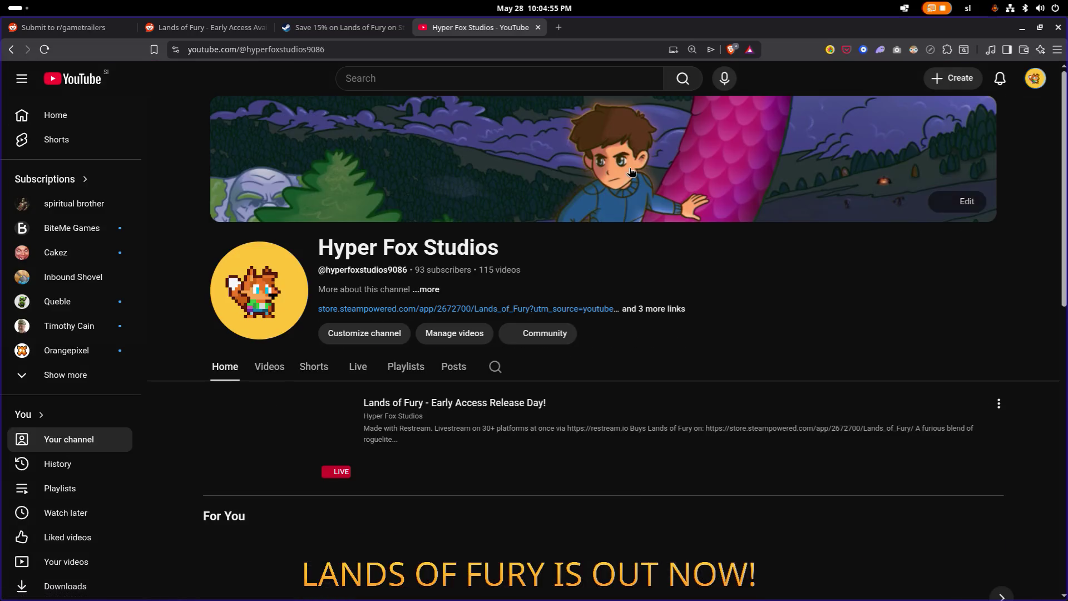
pyautogui.scroll(-3, 579, 188)
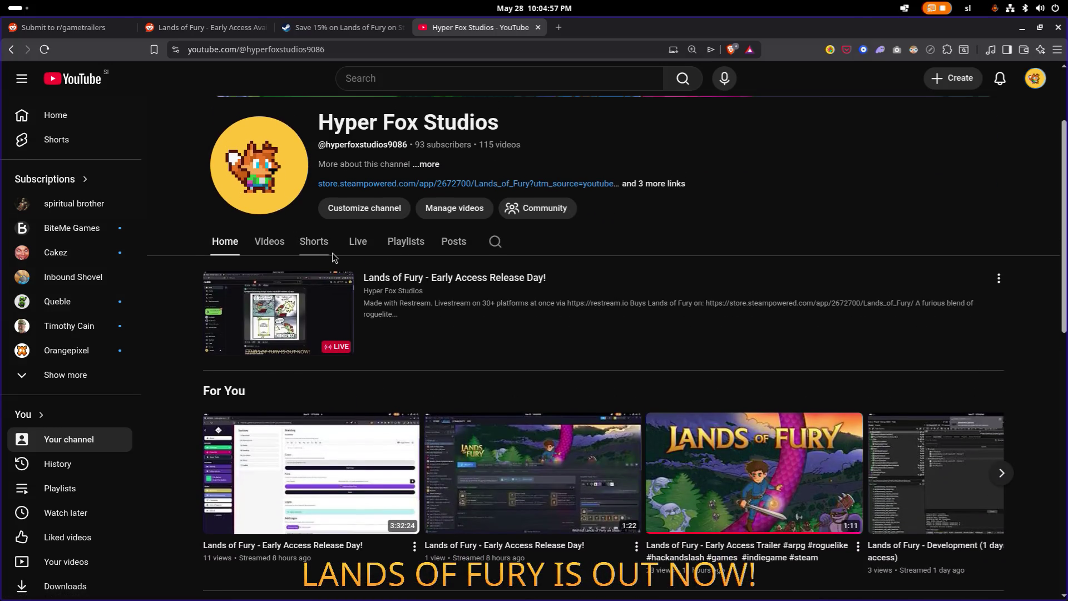
pyautogui.click(266, 246)
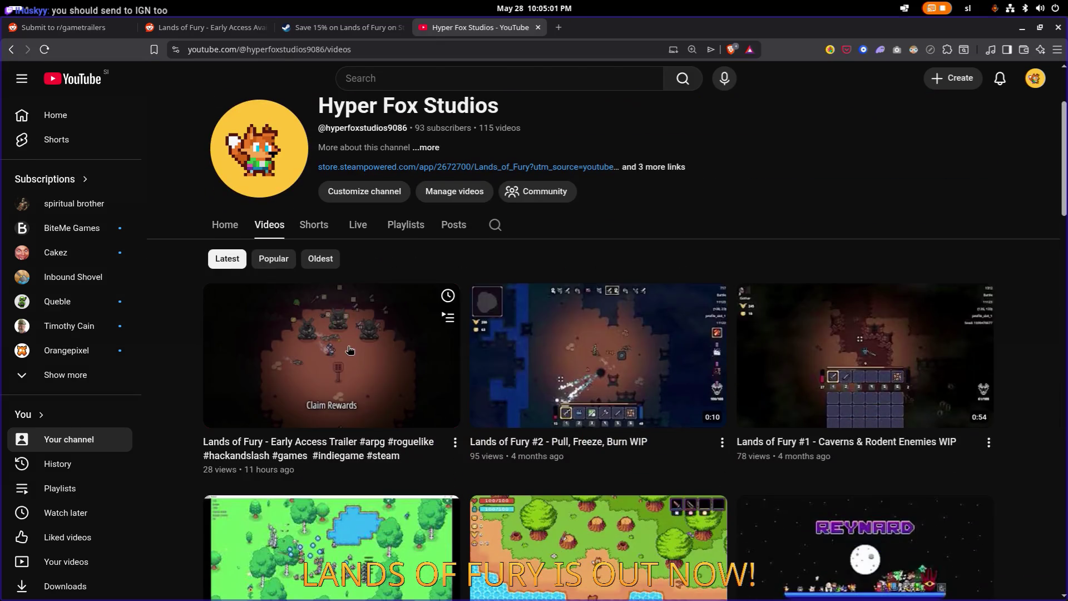
# Step: Open and pause the Lands of Fury Early Access Trailer, then copy its URL
pyautogui.click(342, 370)
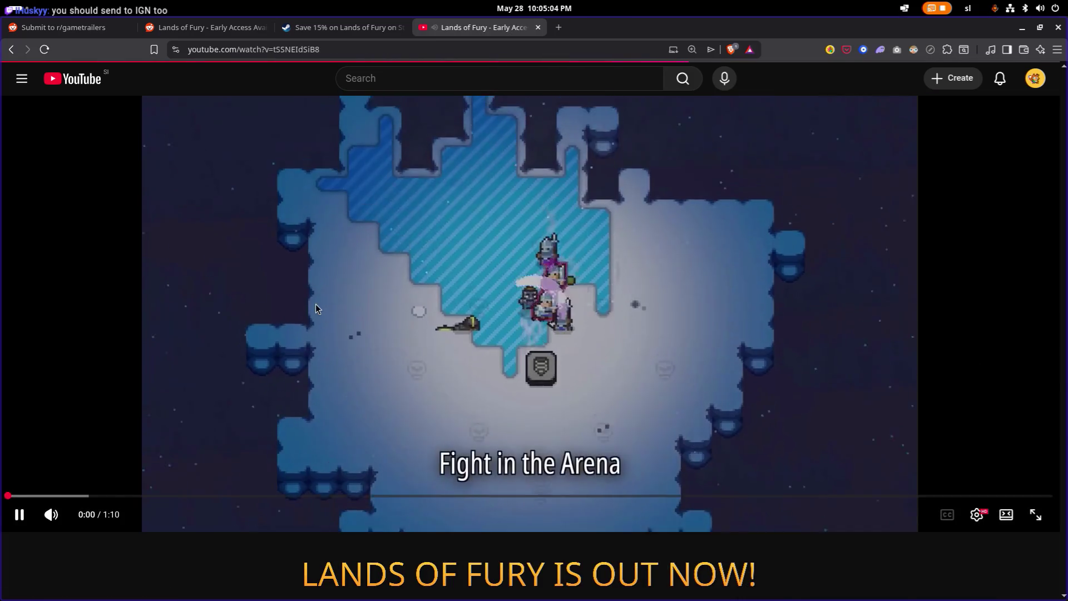
pyautogui.click(312, 304)
pyautogui.scroll(-5, 312, 305)
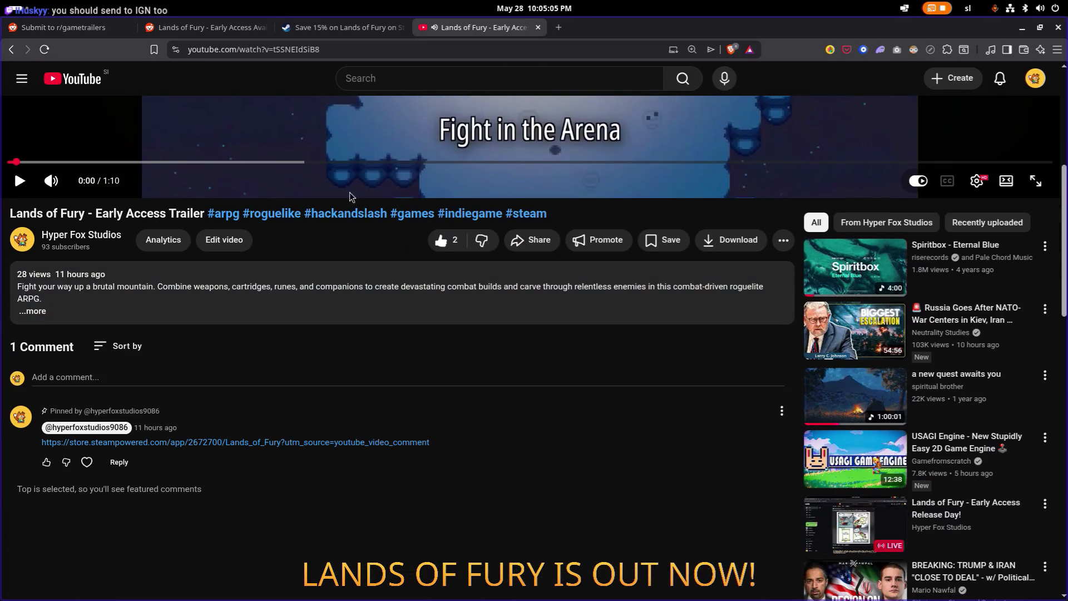
pyautogui.click(385, 51)
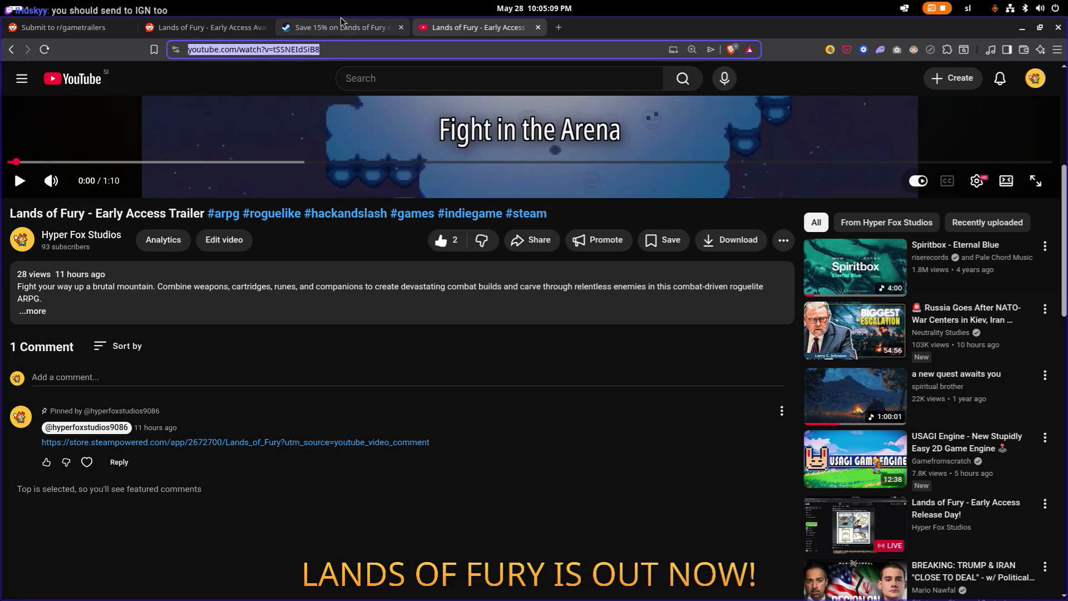
pyautogui.click(125, 17)
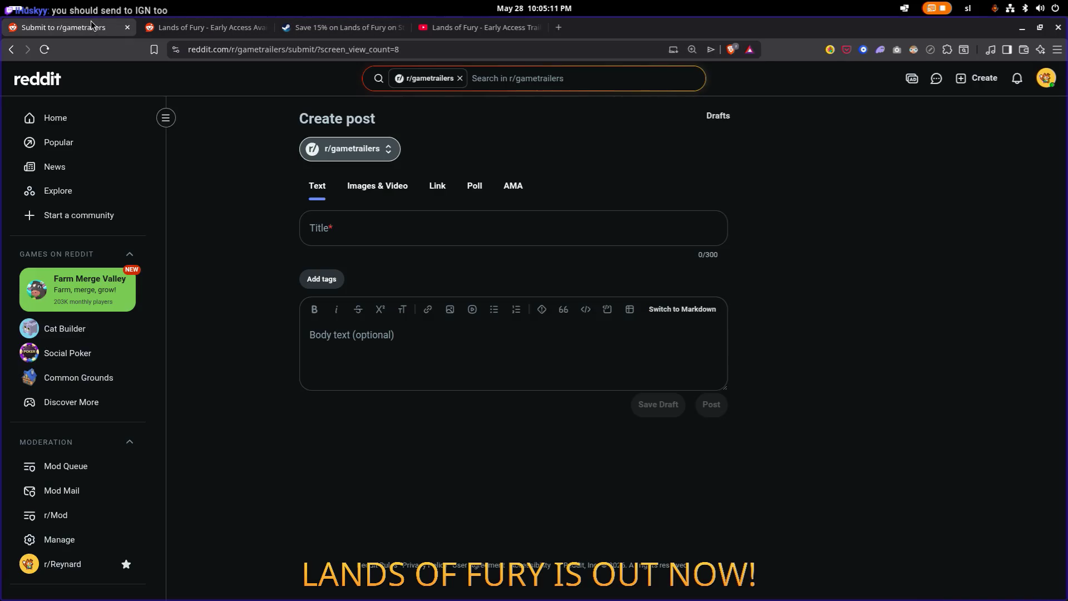
# Step: Paste the trailer's YouTube URL as the r/gametrailers post title
pyautogui.click(405, 224)
pyautogui.write('https://www.youtube.com/watch?v=tSSNEIdSiB8')
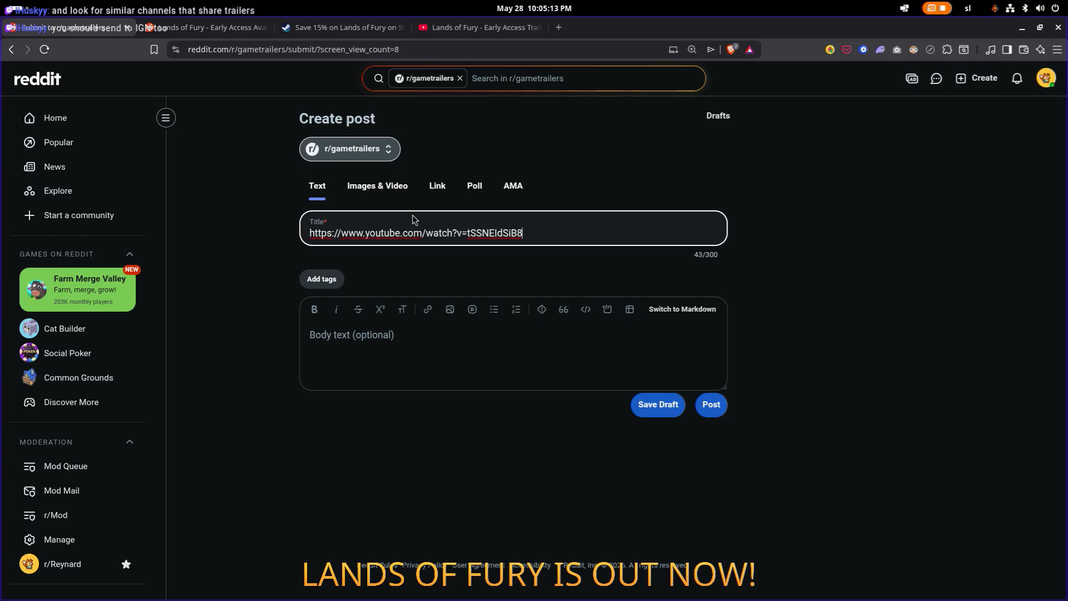
pyautogui.click(459, 339)
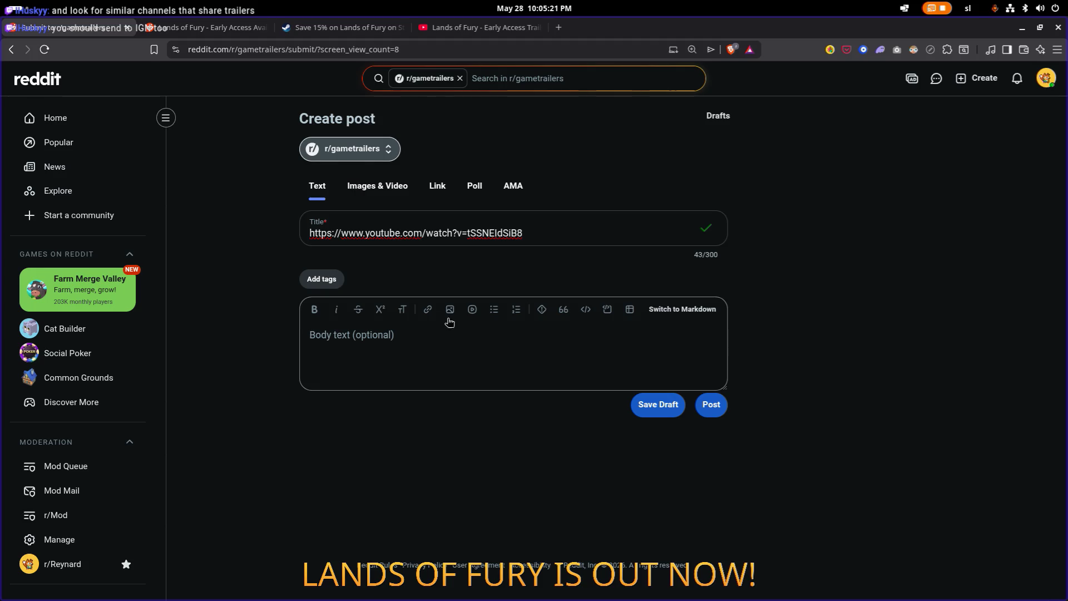
# Step: Copy the trailer's YouTube description into the post body, then open Reddit home in a new tab
pyautogui.hotkey('ctrl', 'shift', 'Tab')
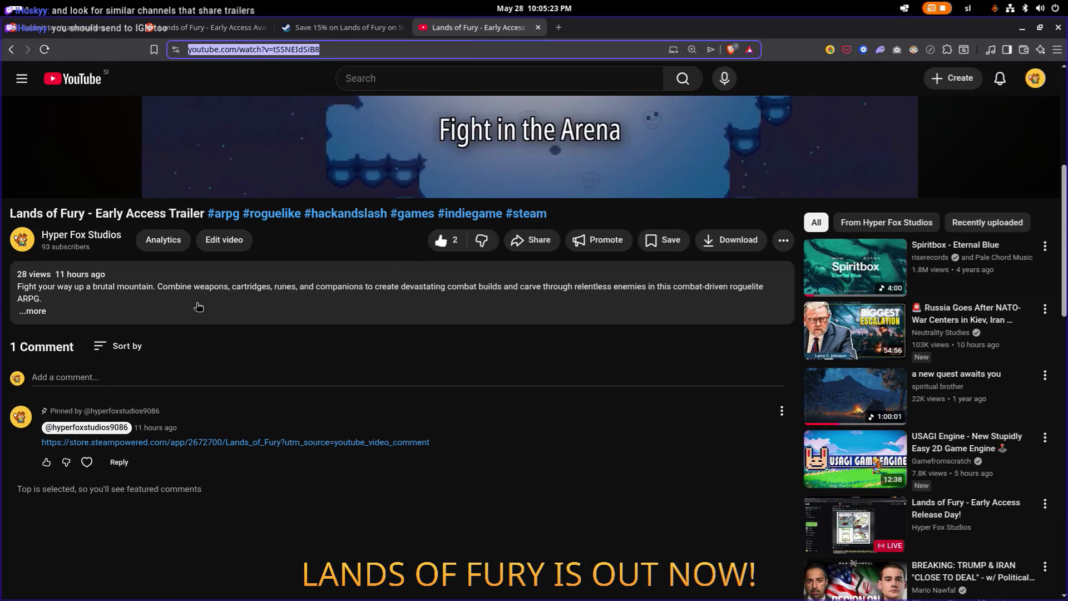
pyautogui.click(145, 302)
pyautogui.moveTo(71, 300); pyautogui.dragTo(8, 291)
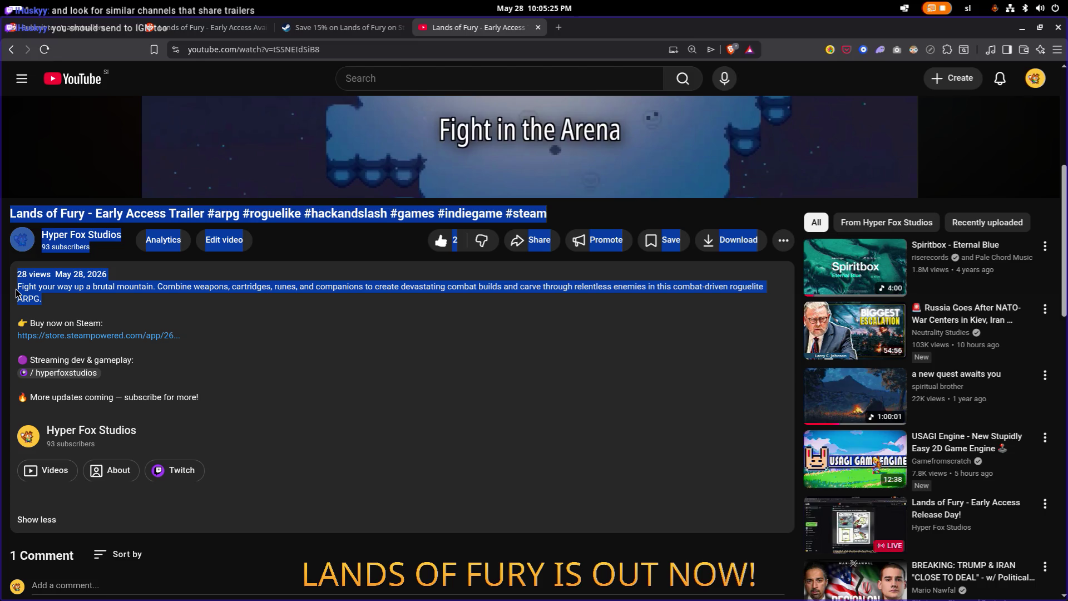
pyautogui.click(95, 28)
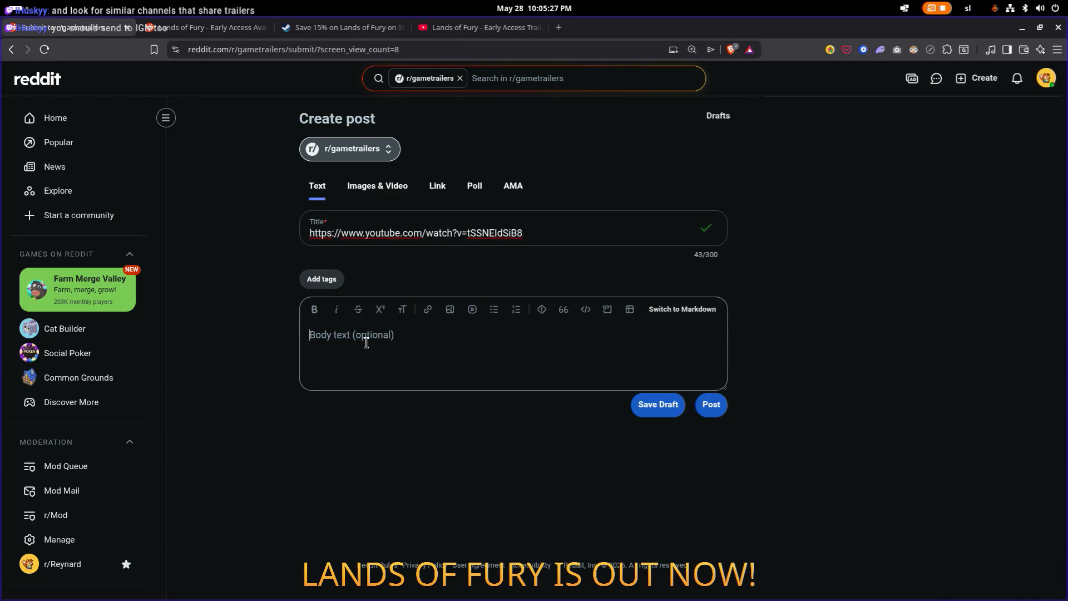
pyautogui.write('Fight your way up a brutal mountain. Combine weapons, cartridges, runes, and companions to create devastating combat builds and carve through relentless enemies in this combat-driven roguelite ARPG.')
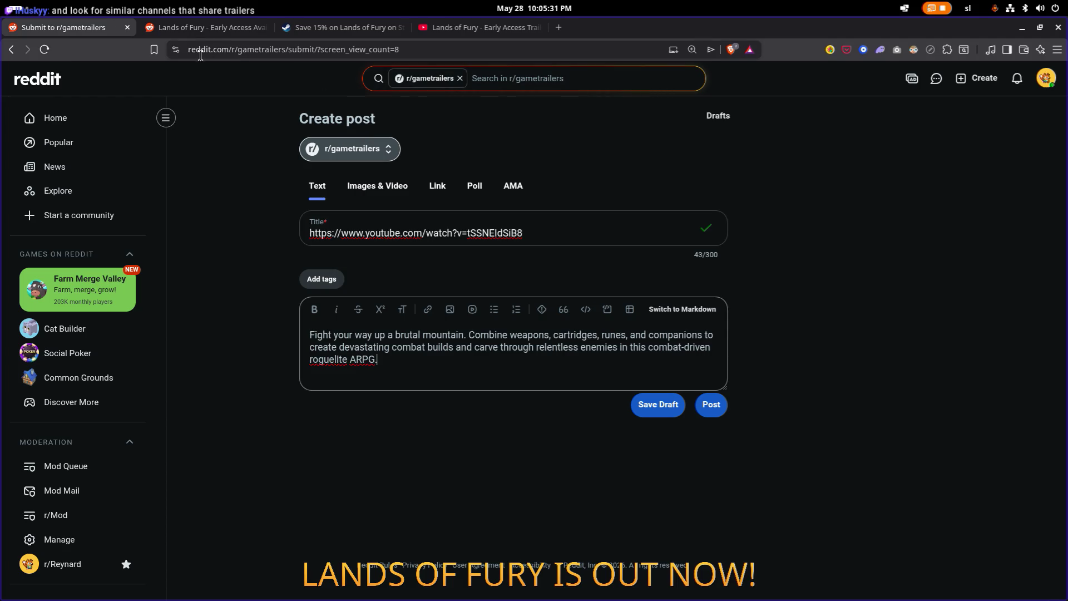
pyautogui.middleClick(38, 79)
pyautogui.click(178, 27)
# Step: Search Reddit for 'game trailers' and open the IGN and indie devs results in background tabs
pyautogui.click(495, 78)
pyautogui.write('game')
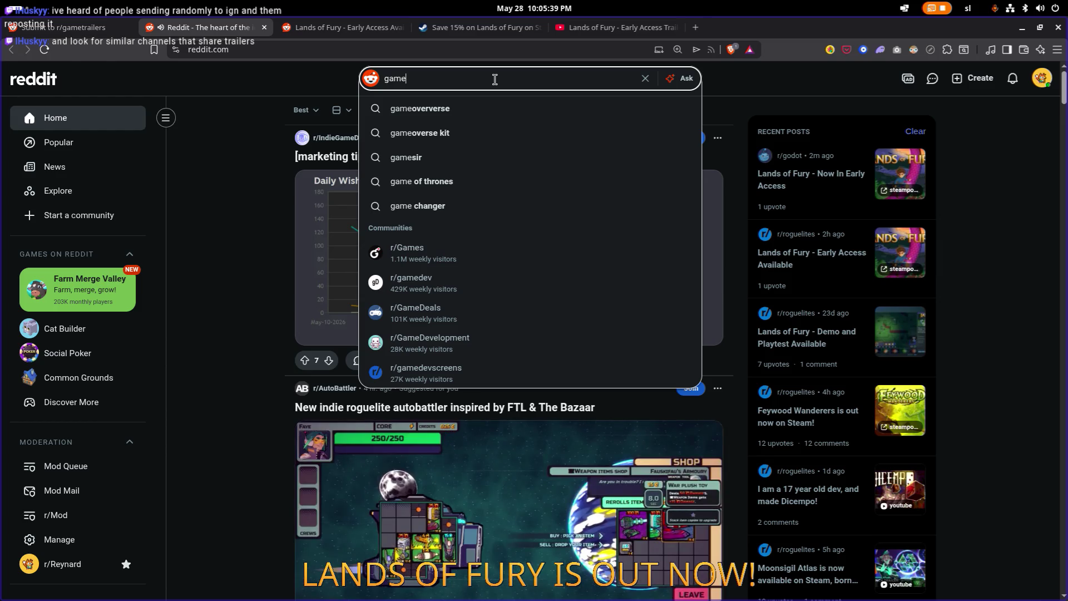
pyautogui.write(' trailers')
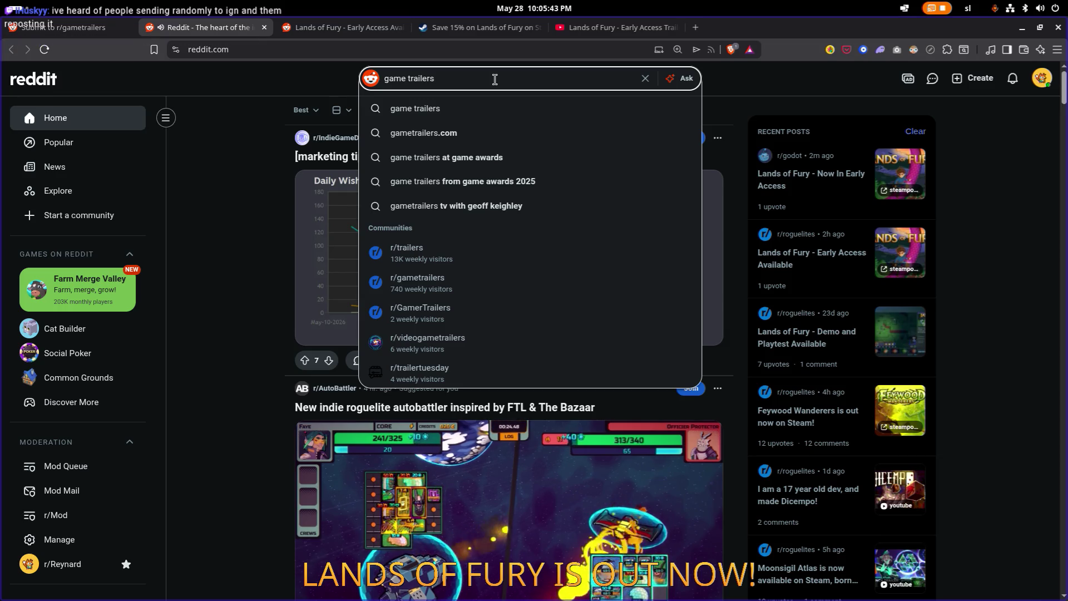
pyautogui.press('Down')
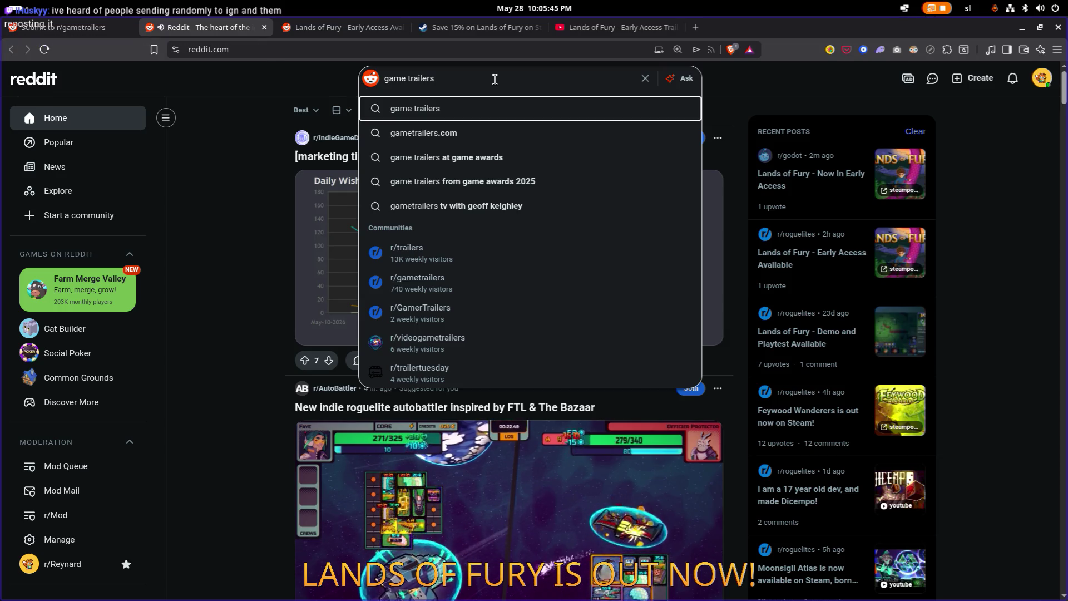
pyautogui.press('Return')
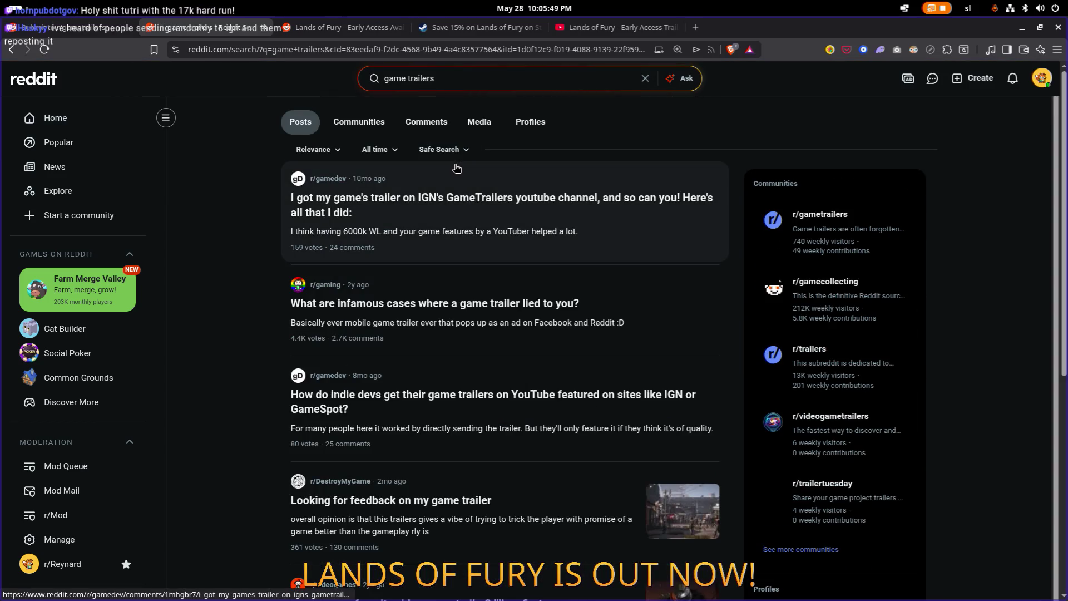
pyautogui.middleClick(484, 198)
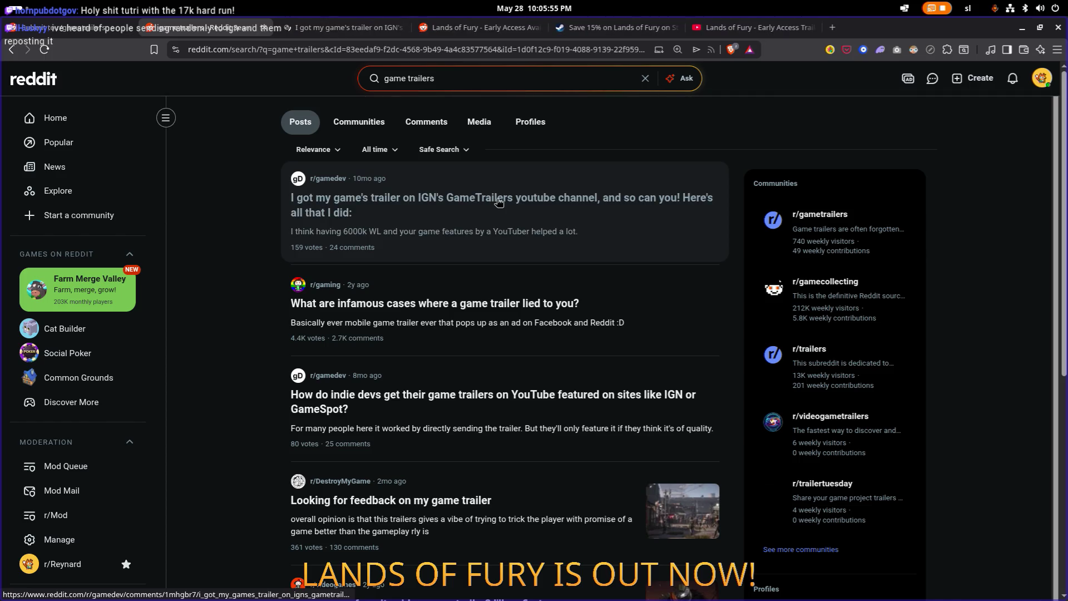
pyautogui.scroll(-2, 459, 219)
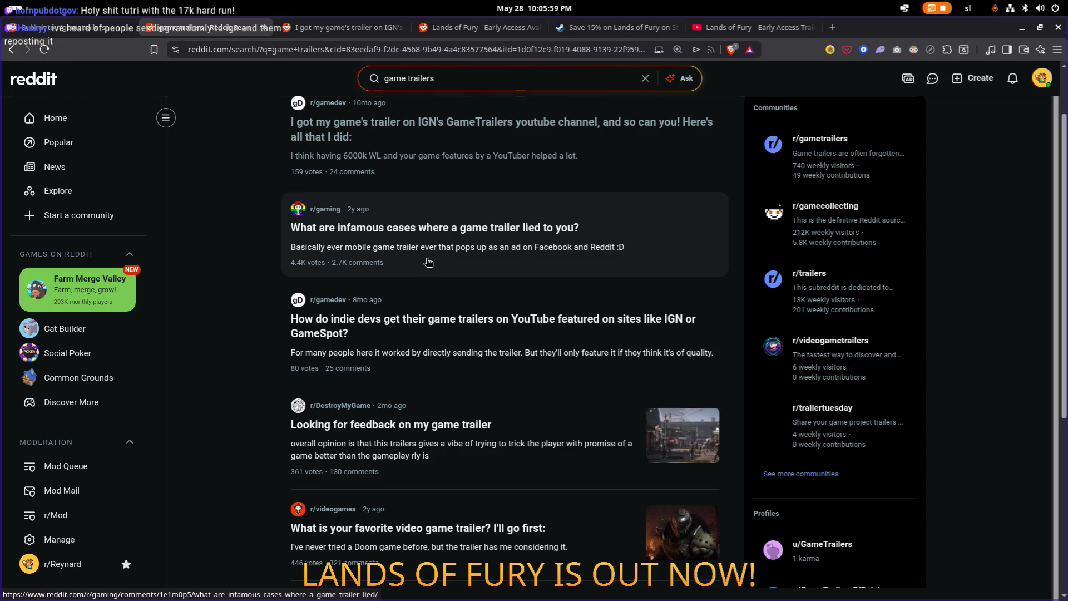
pyautogui.middleClick(464, 323)
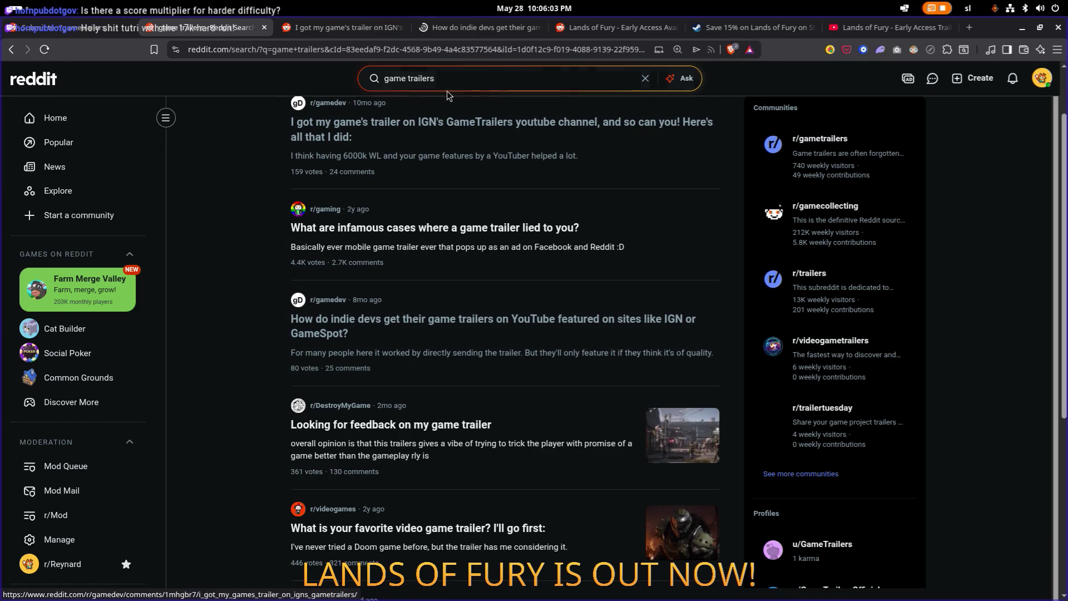
# Step: Open r/gametrailers and browse the Destroy My Game and stealth roguelite trailer posts
pyautogui.click(460, 78)
pyautogui.doubleClick(463, 80)
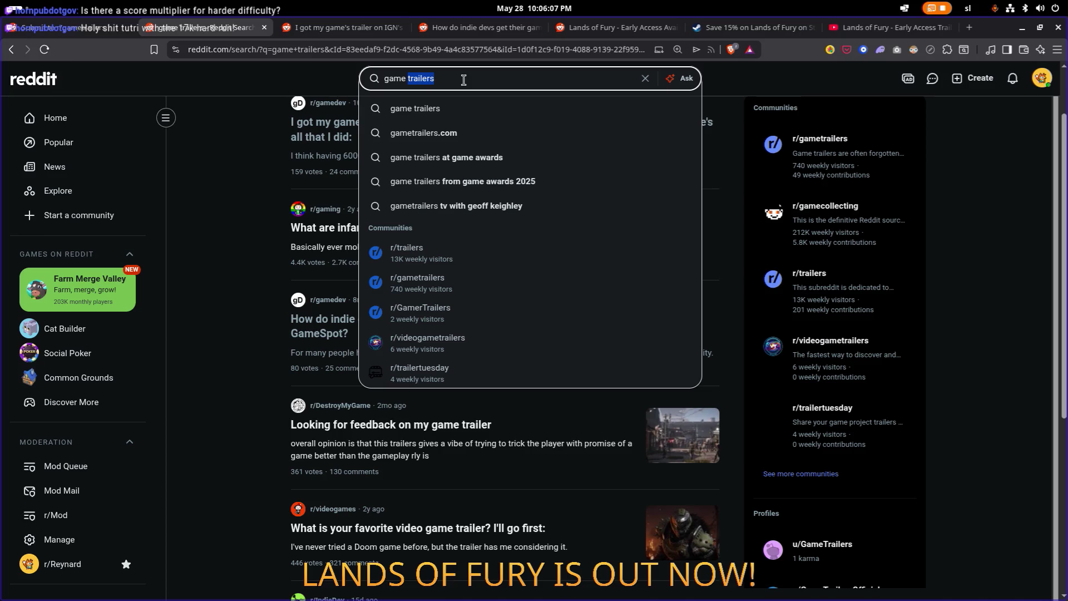
pyautogui.click(466, 288)
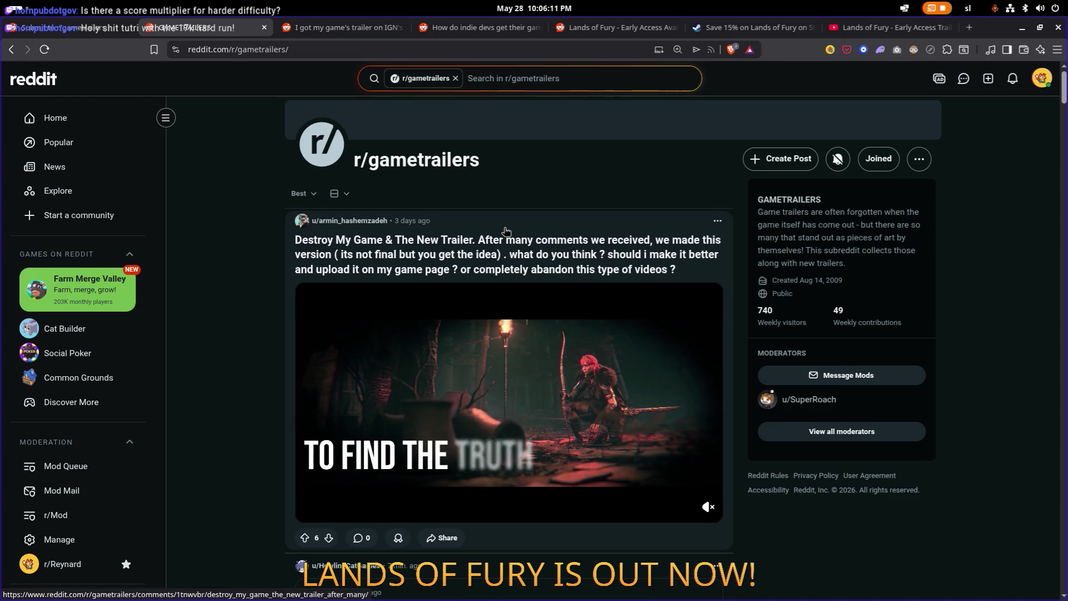
pyautogui.click(505, 231)
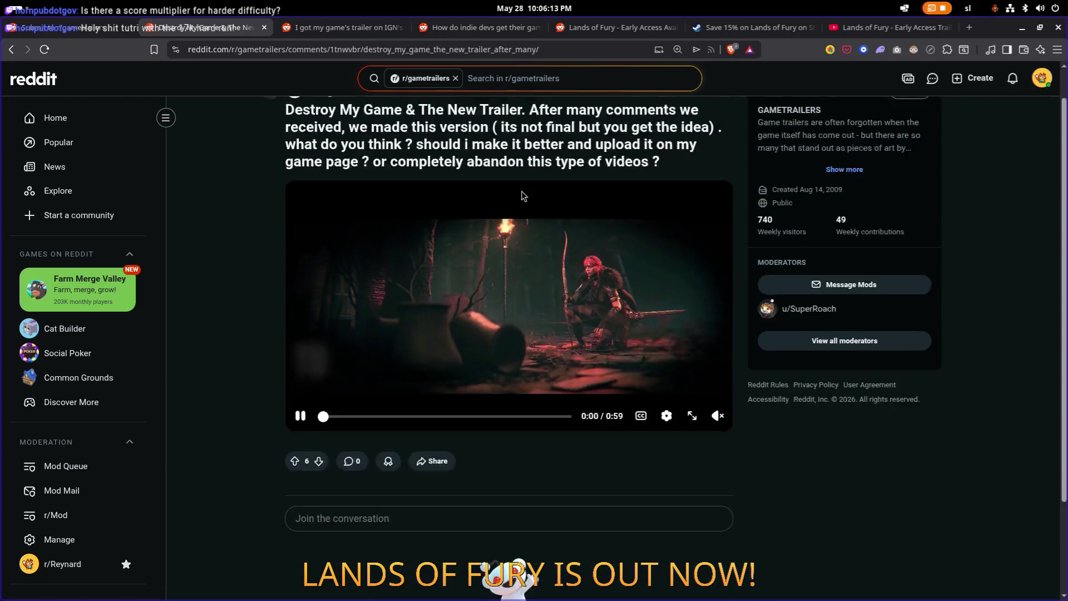
pyautogui.scroll(-5, 521, 191)
pyautogui.hotkey('alt', 'Left')
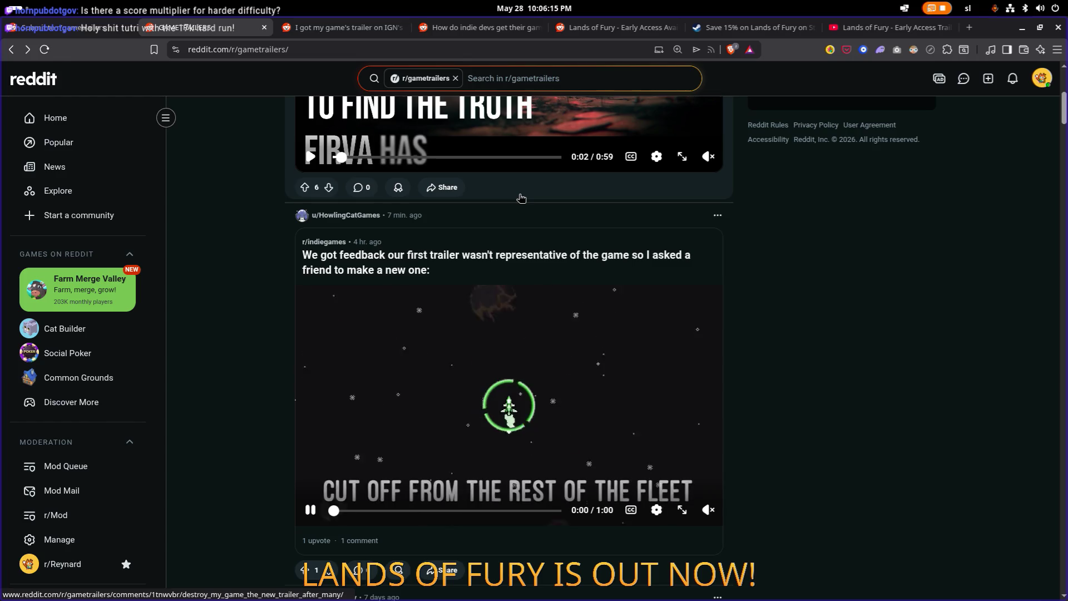
pyautogui.scroll(-5, 521, 198)
pyautogui.scroll(-2, 521, 222)
pyautogui.click(523, 234)
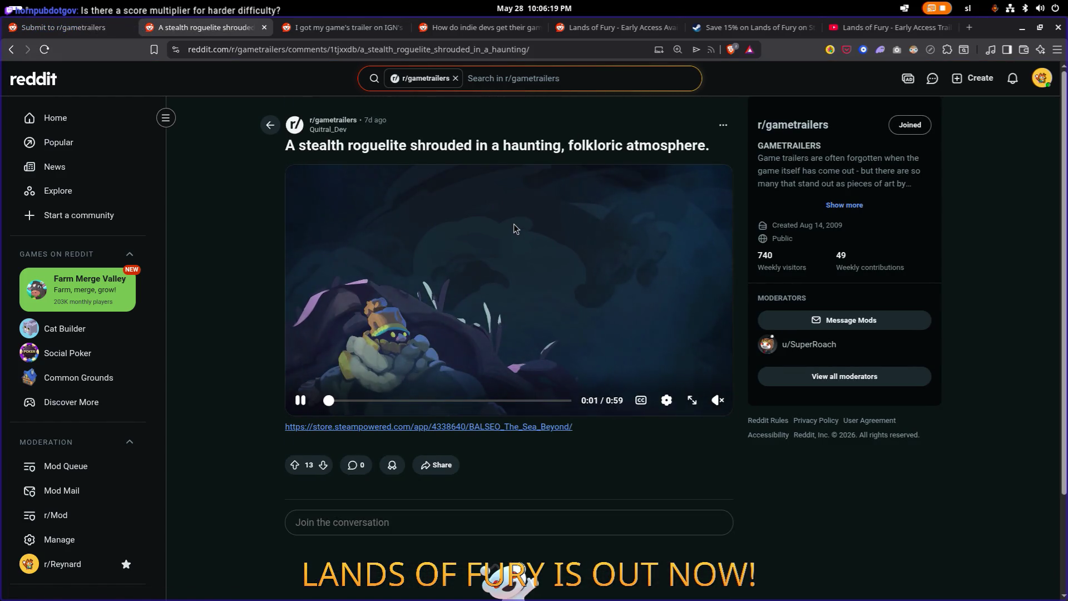
pyautogui.hotkey('alt', 'Left')
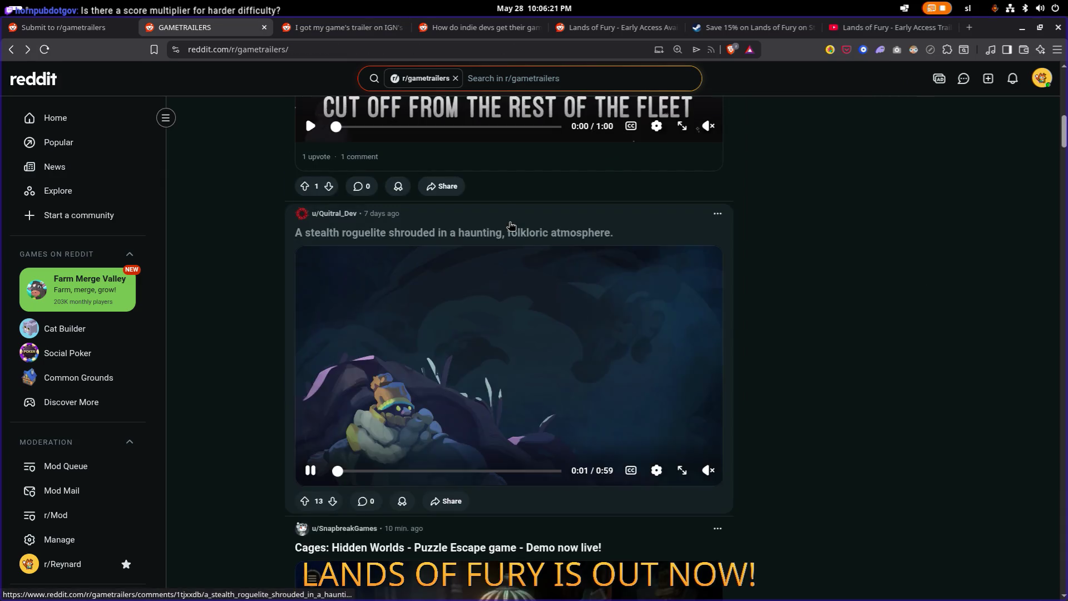
# Step: End the draft body with 'Available in early access on steam.'
pyautogui.click(727, 31)
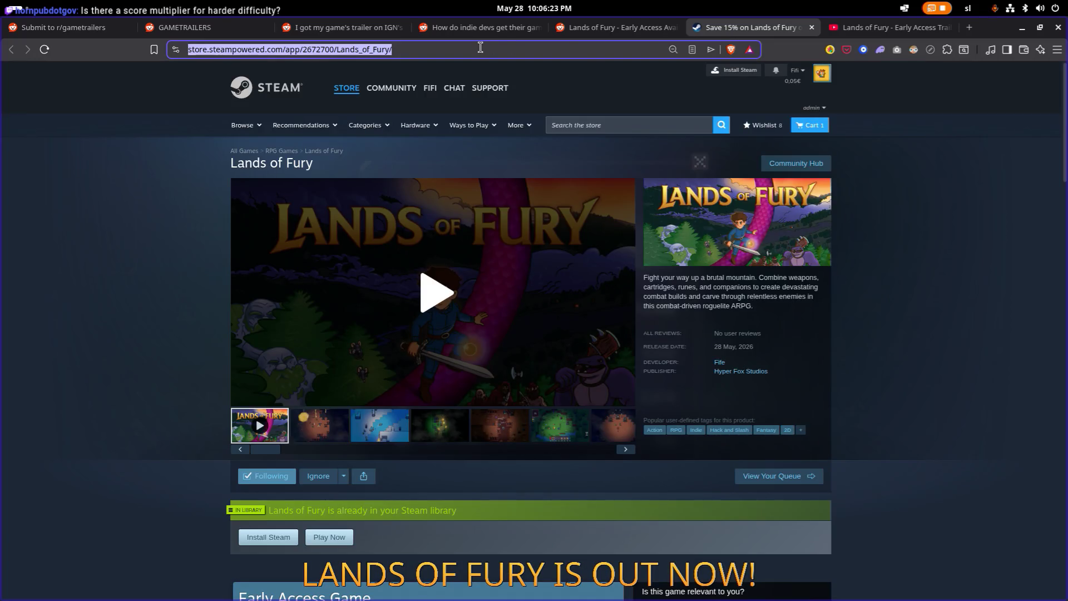
pyautogui.click(61, 27)
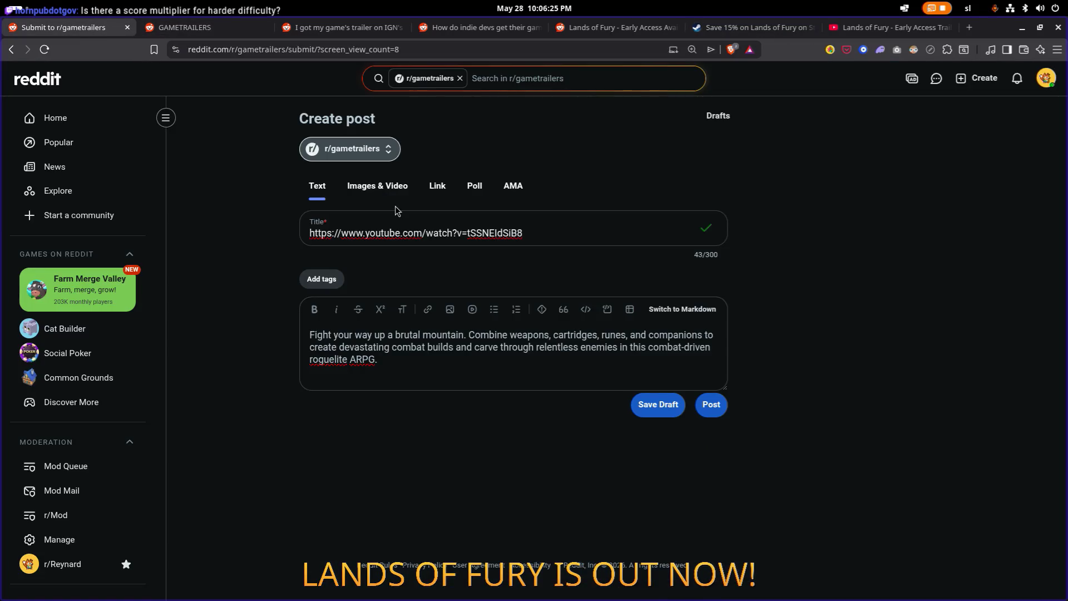
pyautogui.click(431, 369)
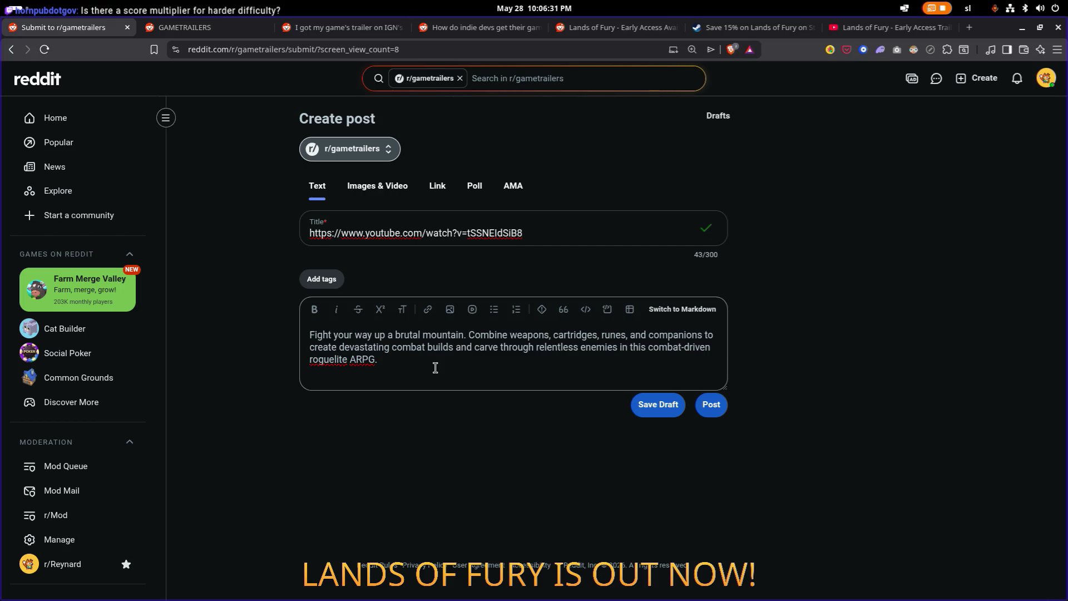
pyautogui.press('Left')
pyautogui.press('Left')
pyautogui.press('Left')
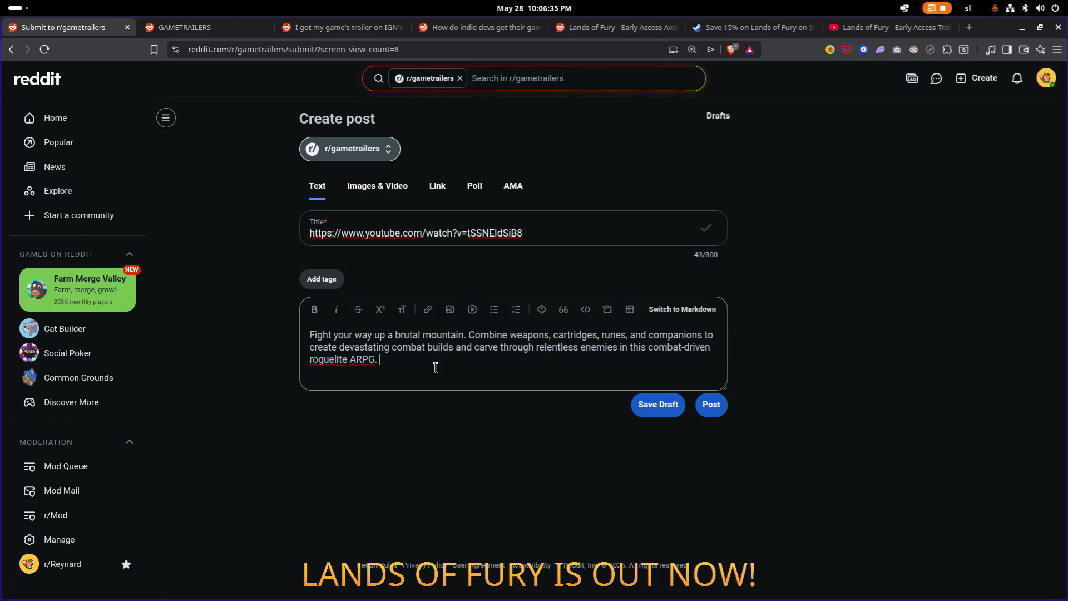
pyautogui.press('BackSpace')
pyautogui.press('BackSpace')
pyautogui.write('e in early access on steam.')
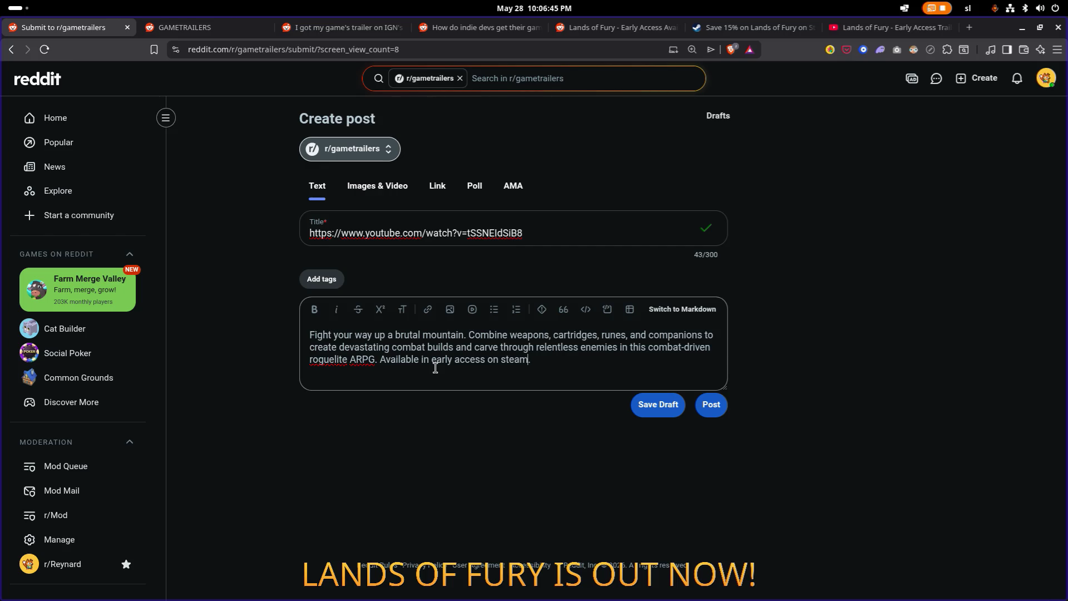
# Step: Link the word 'steam' to the Lands of Fury Steam store page
pyautogui.hotkey('ctrl', 'shift', 'Left')
pyautogui.click(427, 309)
pyautogui.click(500, 341)
pyautogui.hotkey('ctrl', 'v')
pyautogui.click(590, 401)
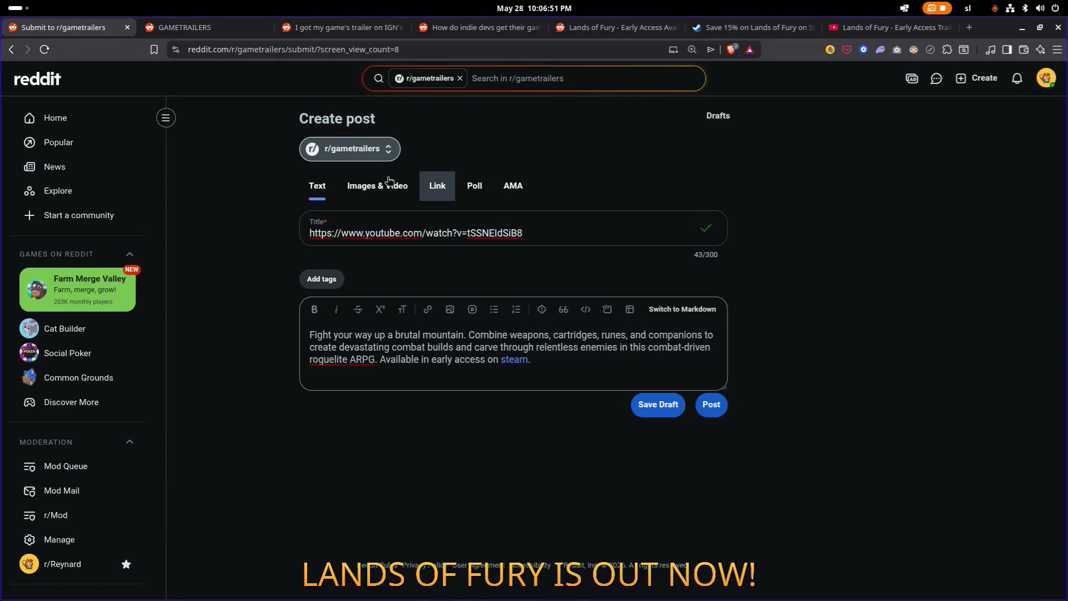
pyautogui.click(554, 232)
pyautogui.hotkey('ctrl', 'a')
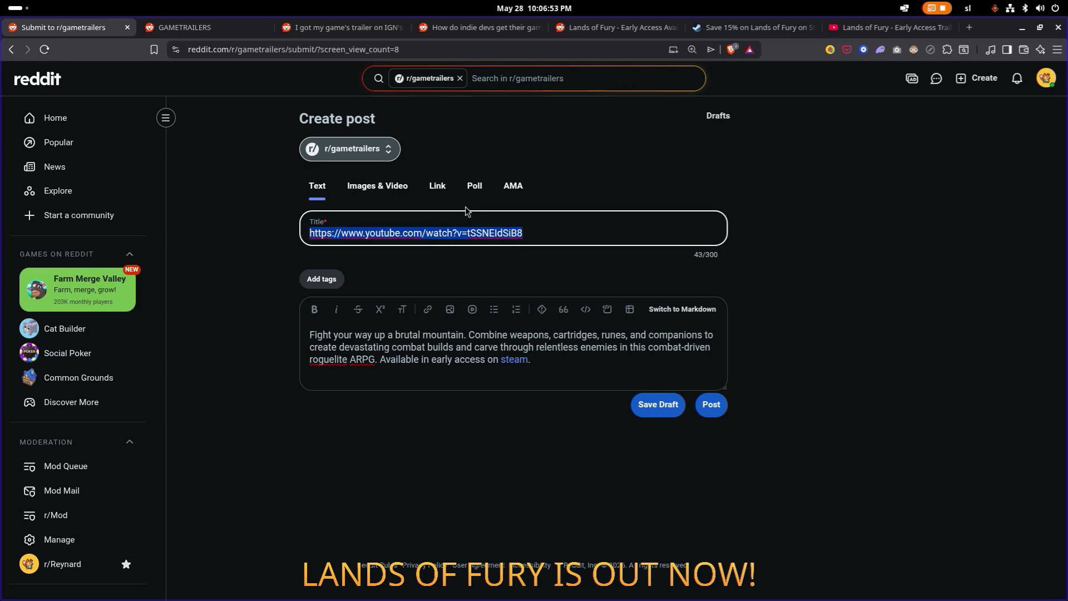
# Step: Make the draft a link post with the YouTube trailer URL as its Link URL
pyautogui.click(429, 193)
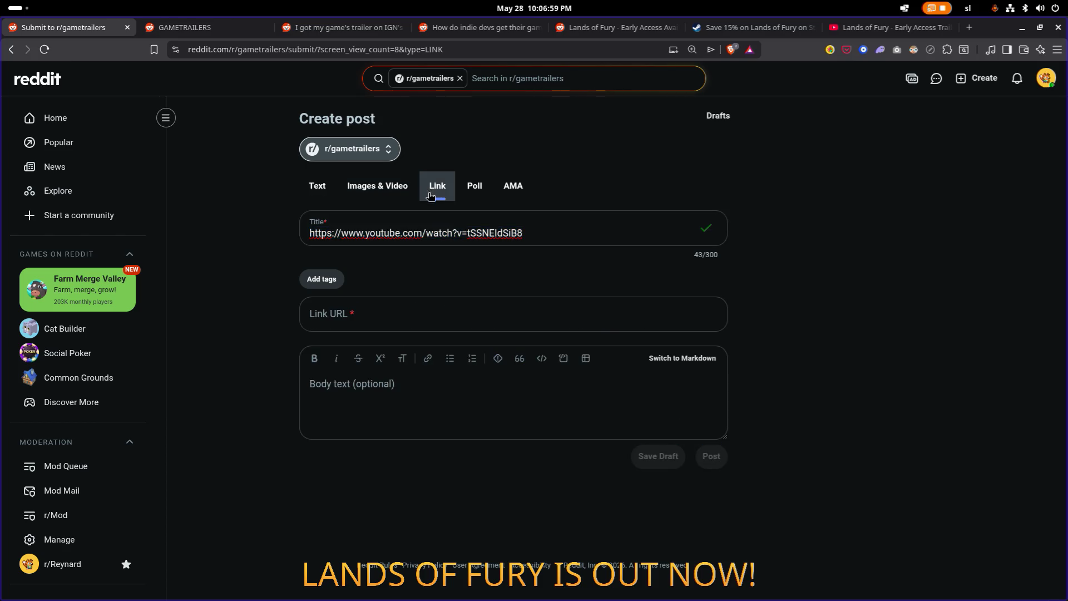
pyautogui.click(542, 234)
pyautogui.hotkey('ctrl', 'a')
pyautogui.click(543, 234)
pyautogui.hotkey('ctrl', 'a')
pyautogui.hotkey('ctrl', 'c')
pyautogui.click(494, 320)
pyautogui.hotkey('ctrl', 'v')
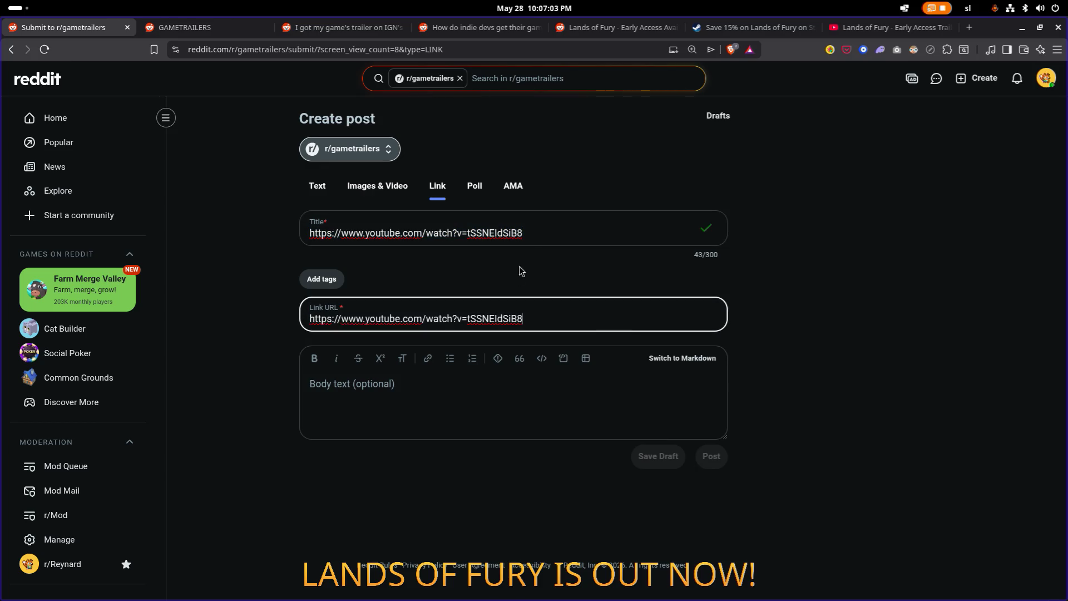
# Step: Retitle the post 'Lands of Fury - Early Access'
pyautogui.click(545, 228)
pyautogui.doubleClick(547, 230)
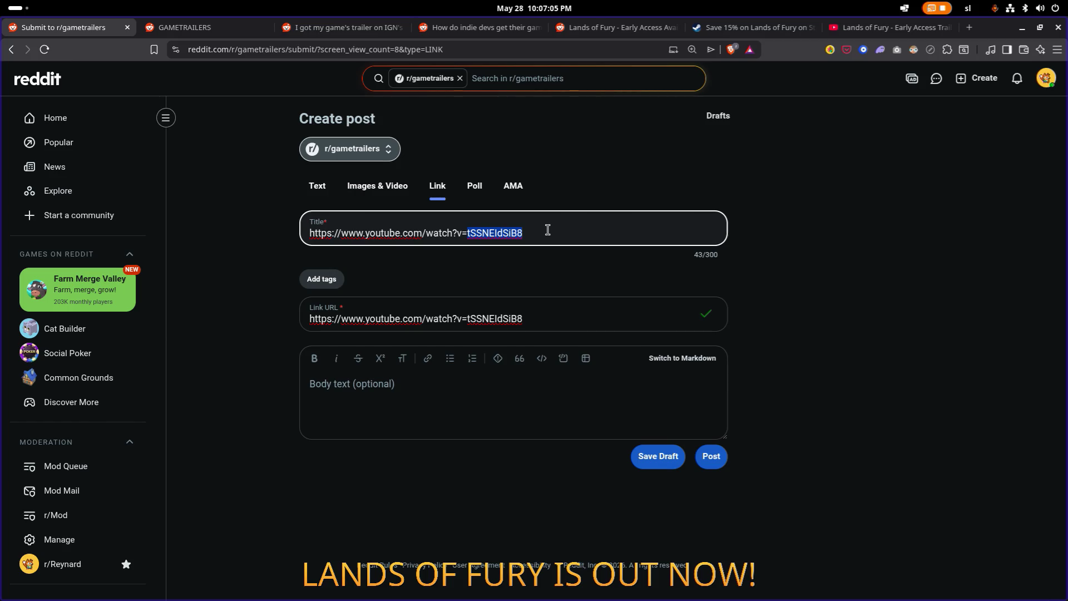
pyautogui.hotkey('ctrl', 'a')
pyautogui.write('L')
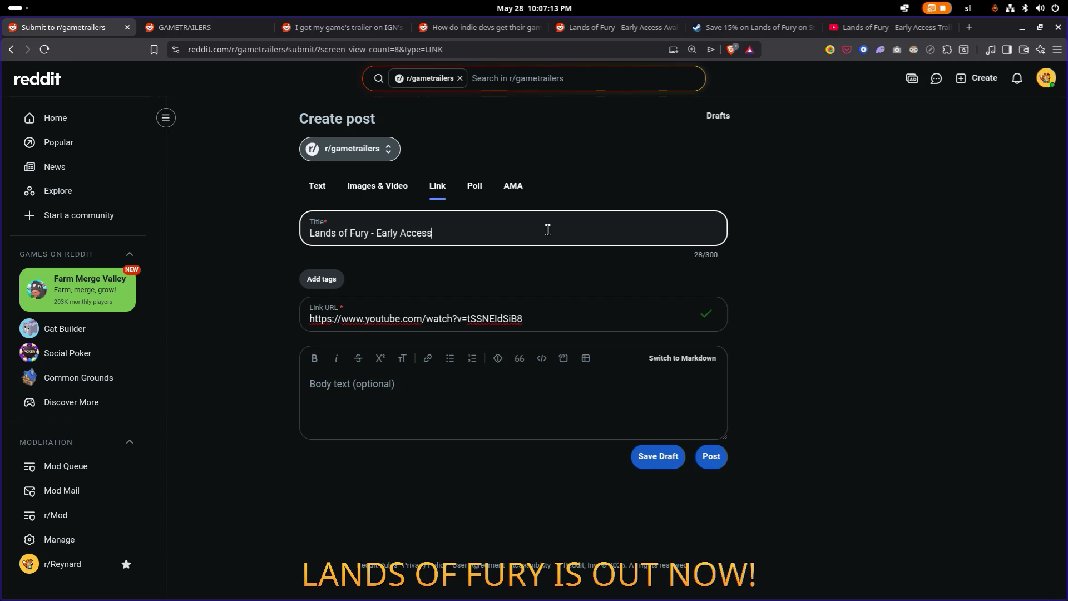
# Step: Paste the Steam game description into the body and add 'It's available on steam'
pyautogui.click(761, 27)
pyautogui.tripleClick(761, 288)
pyautogui.hotkey('ctrl', 'c')
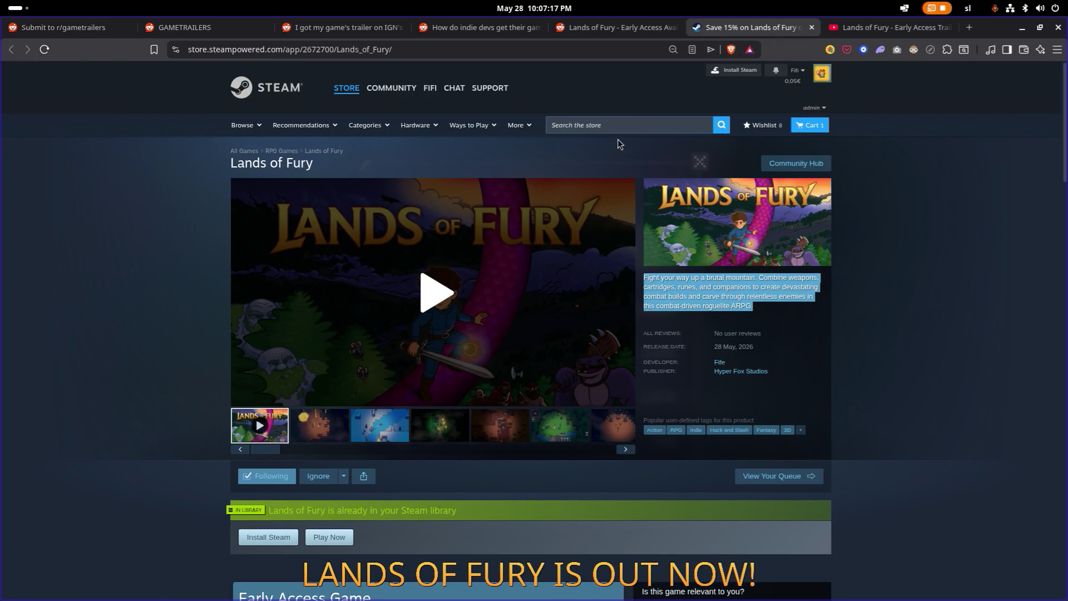
pyautogui.click(183, 26)
pyautogui.click(63, 26)
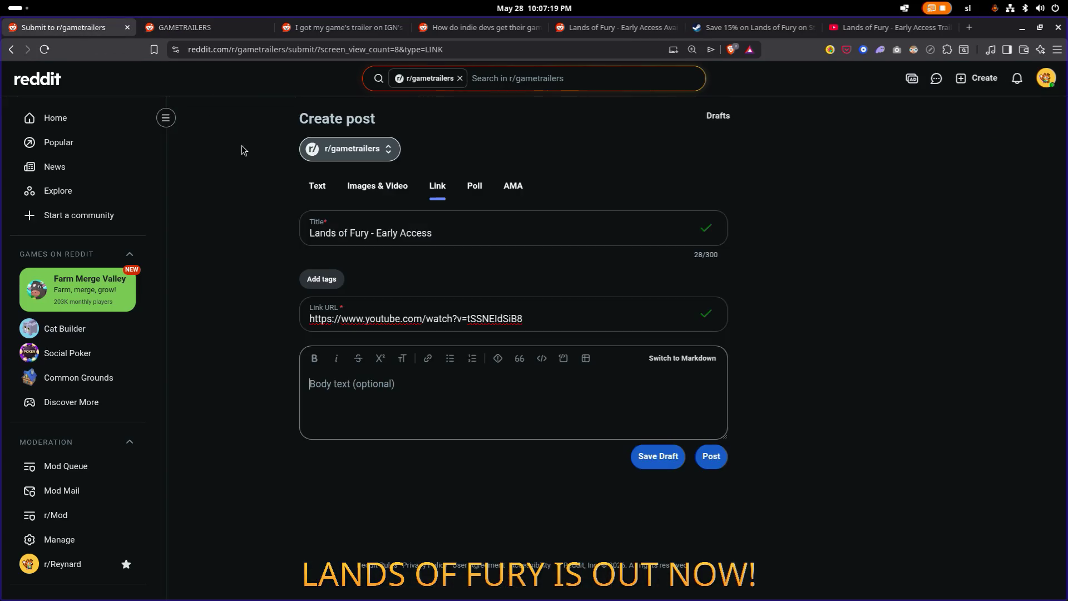
pyautogui.hotkey('ctrl', 'v')
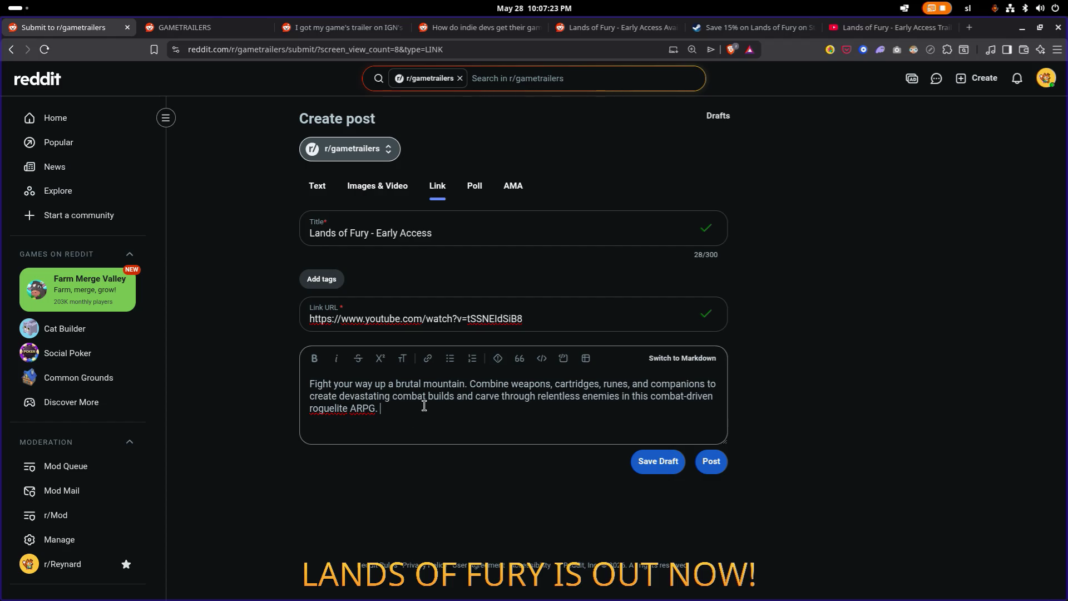
pyautogui.write('and')
pyautogui.press('BackSpace')
pyautogui.press('BackSpace')
pyautogui.press('BackSpace')
pyautogui.press('BackSpace')
pyautogui.press('BackSpace')
pyautogui.press('BackSpace')
pyautogui.write("'s available on steam")
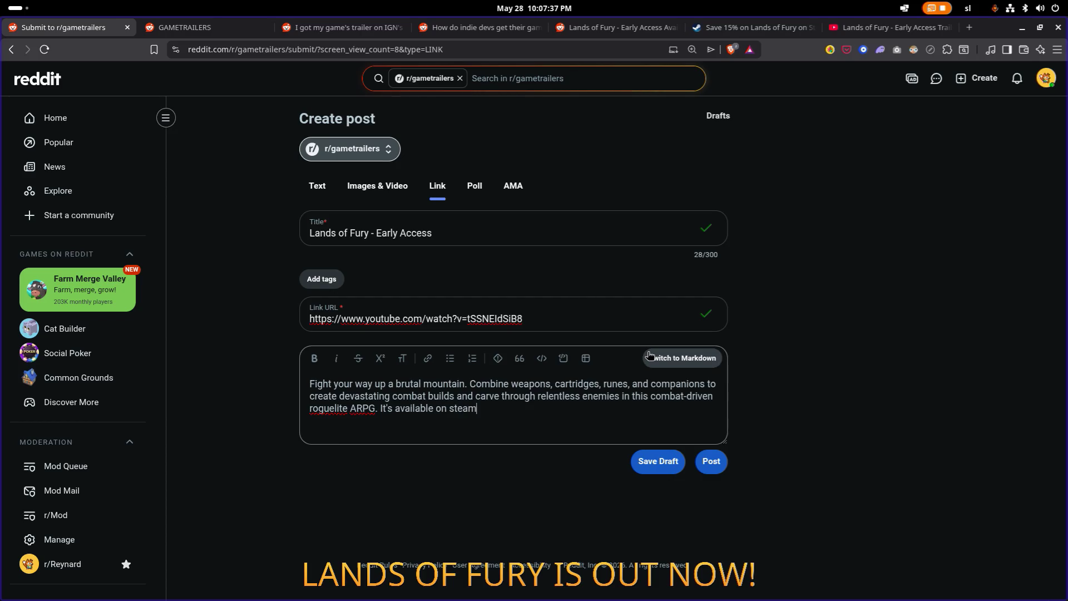
pyautogui.press('Left')
pyautogui.hotkey('ctrl', 'shift', 'Left')
pyautogui.click(428, 358)
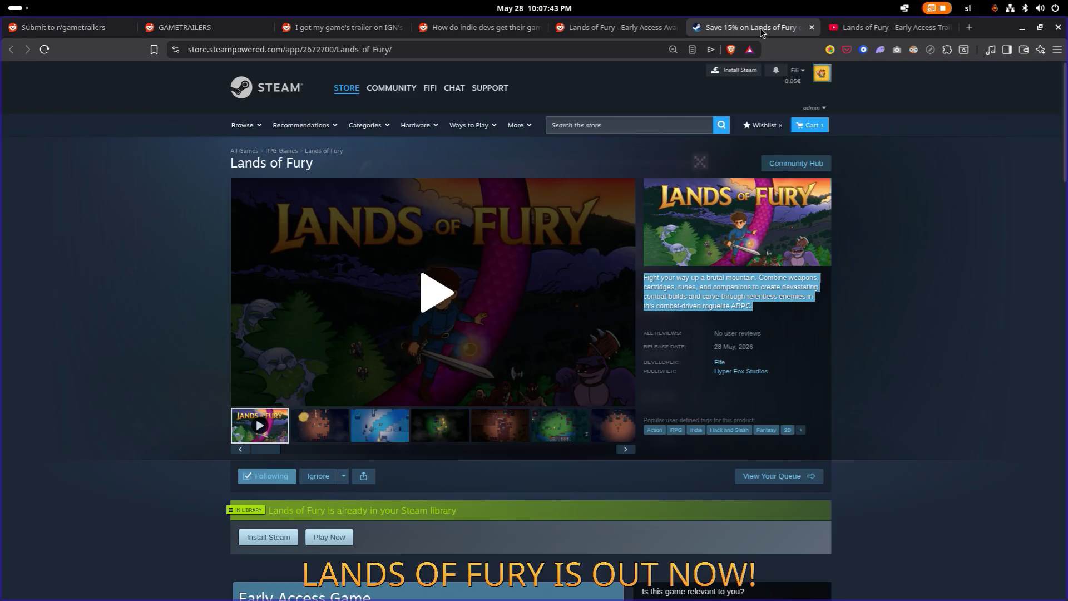
# Step: Link 'steam' to the Steam store page and publish the post to r/gametrailers
pyautogui.click(748, 27)
pyautogui.click(498, 246)
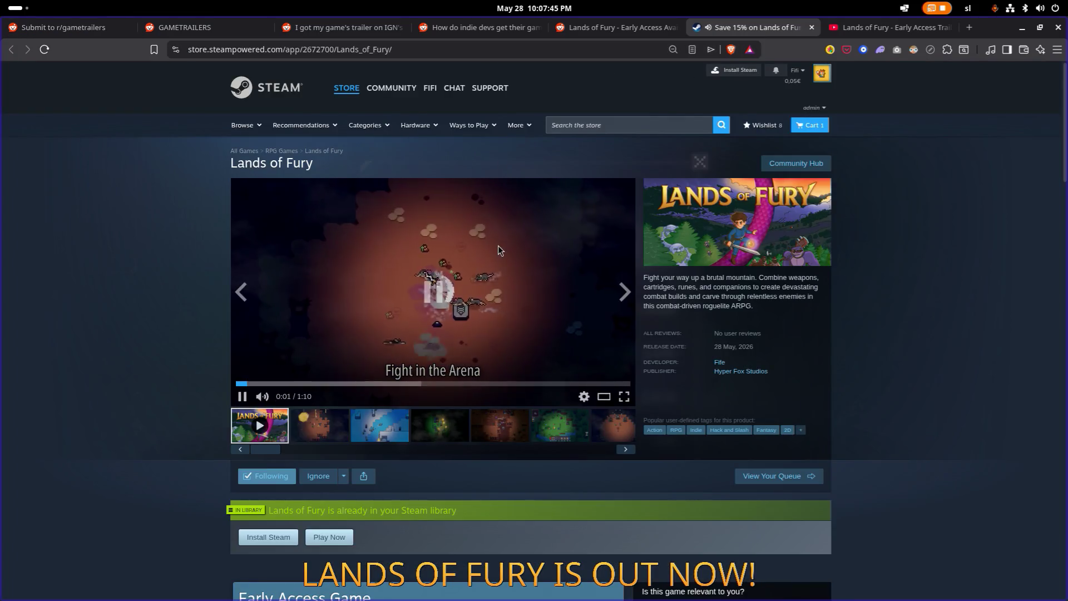
pyautogui.click(86, 27)
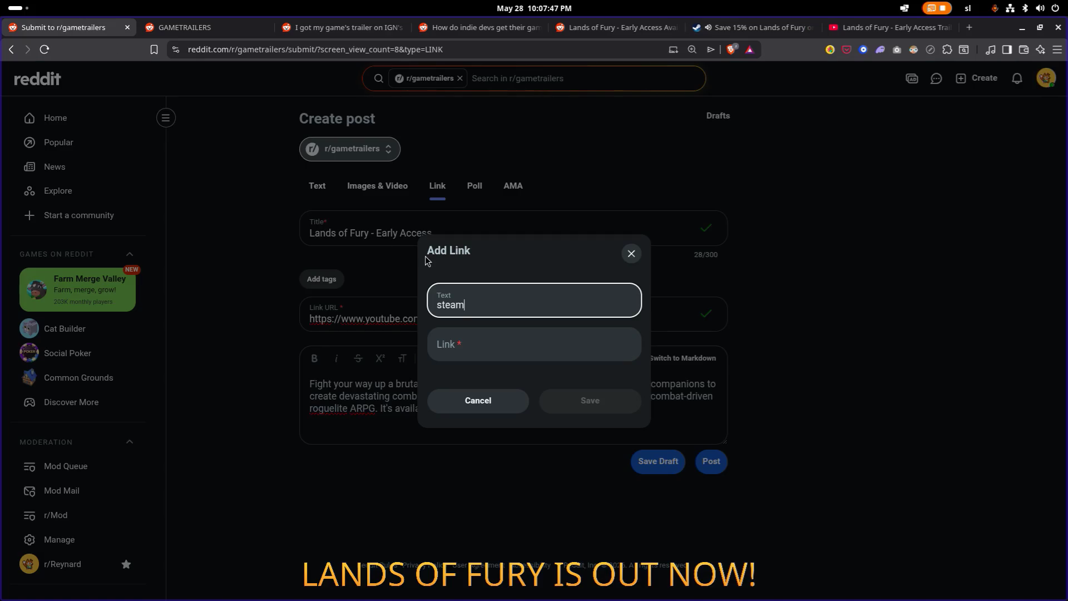
pyautogui.click(518, 350)
pyautogui.hotkey('ctrl', 'v')
pyautogui.click(608, 401)
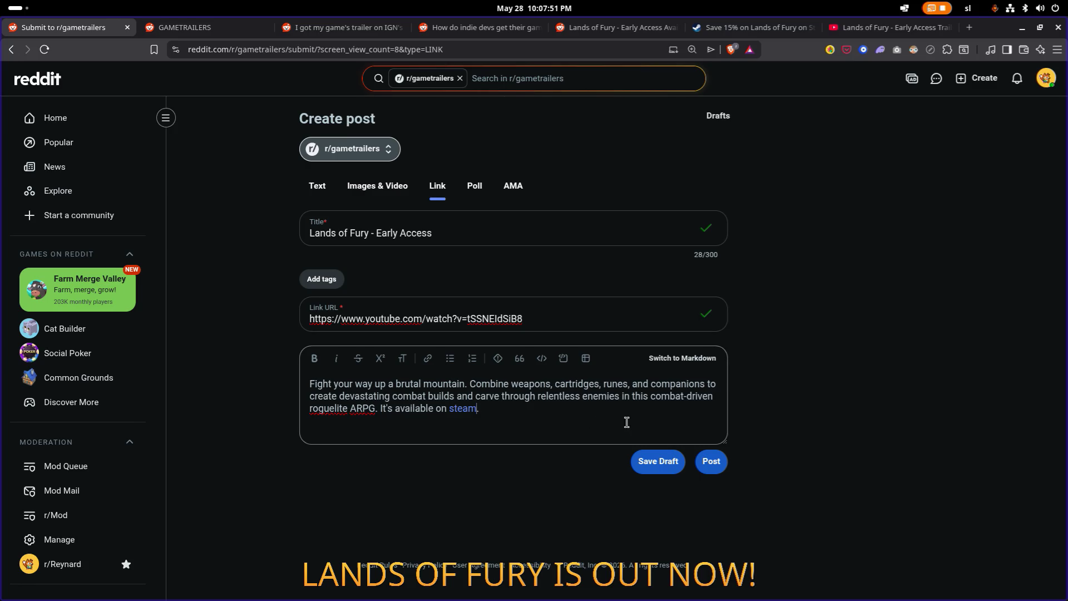
pyautogui.click(709, 456)
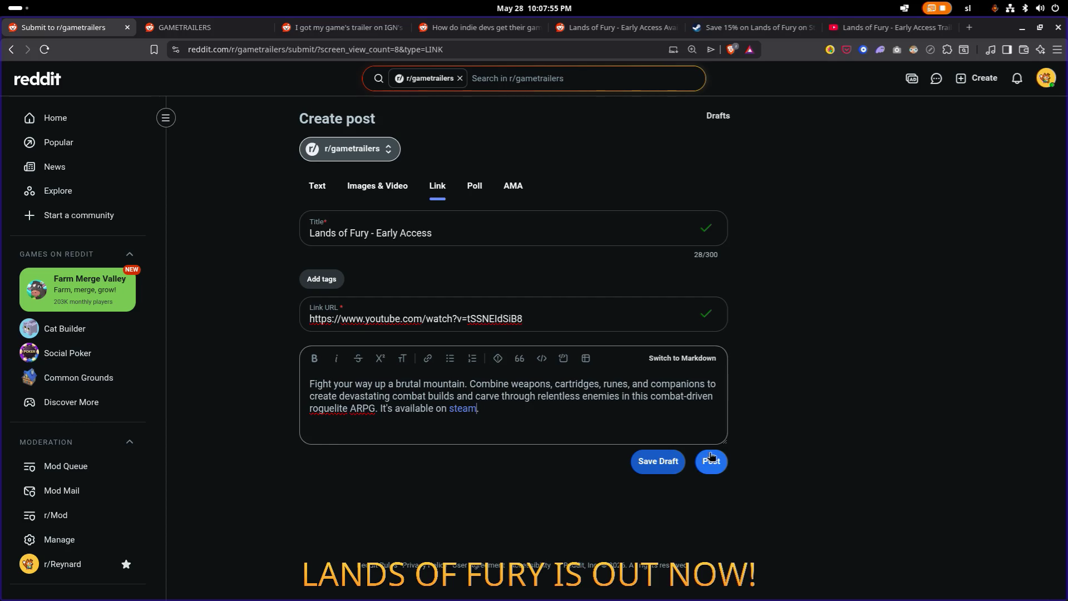
pyautogui.click(717, 462)
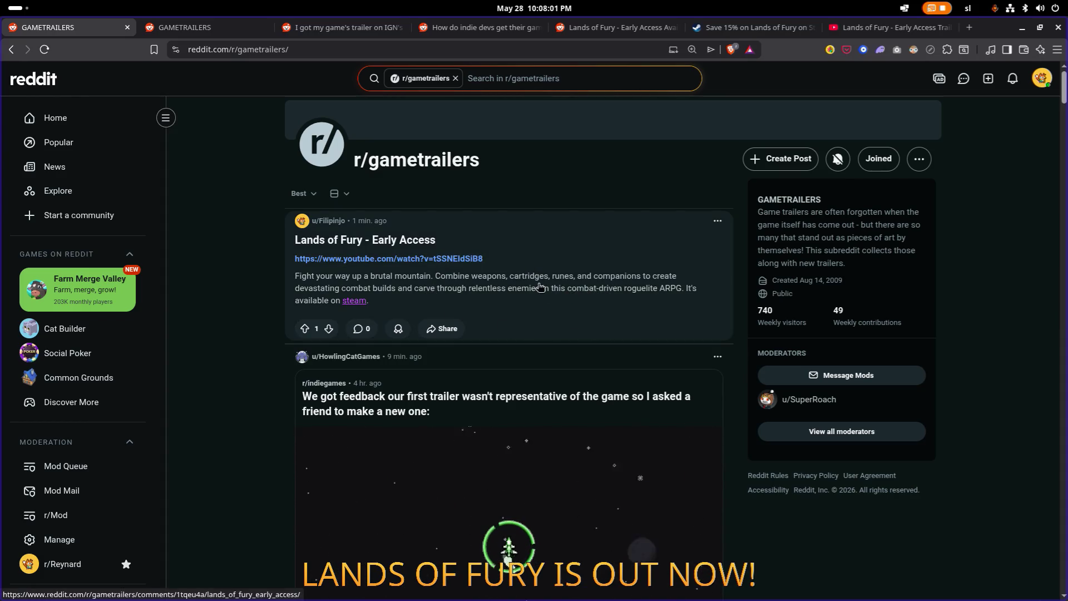
# Step: Open the published post, then go to the r/gametrailers community page
pyautogui.click(521, 238)
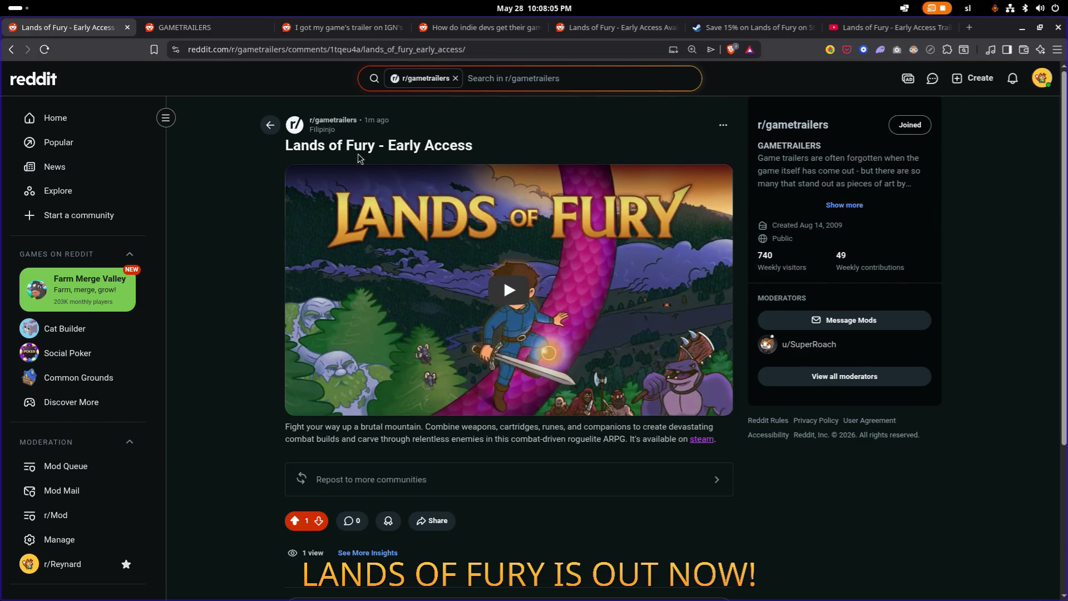
pyautogui.click(343, 120)
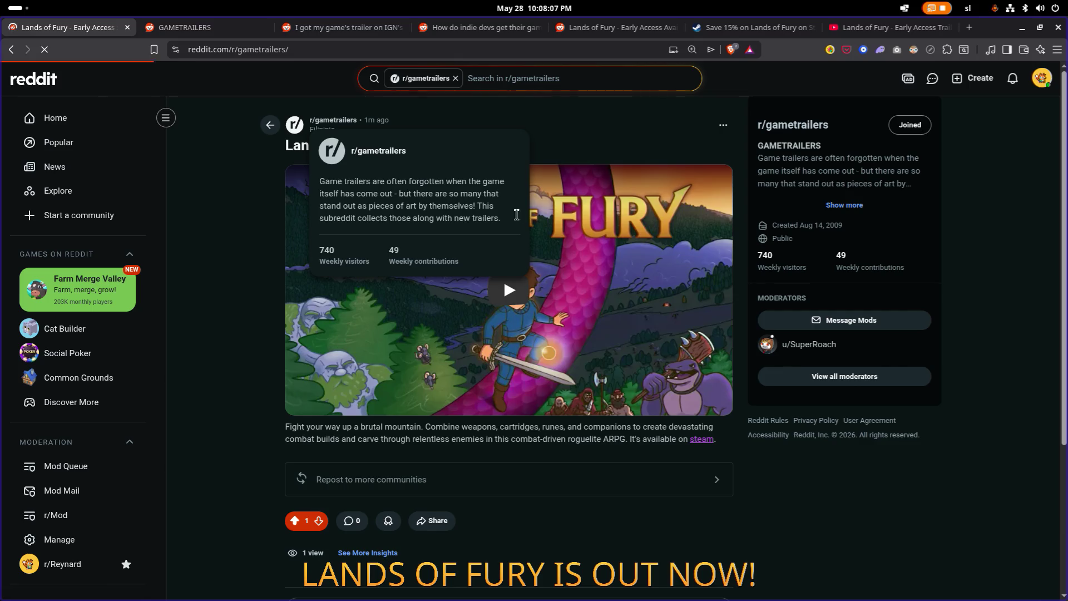
pyautogui.scroll(-10, 357, 224)
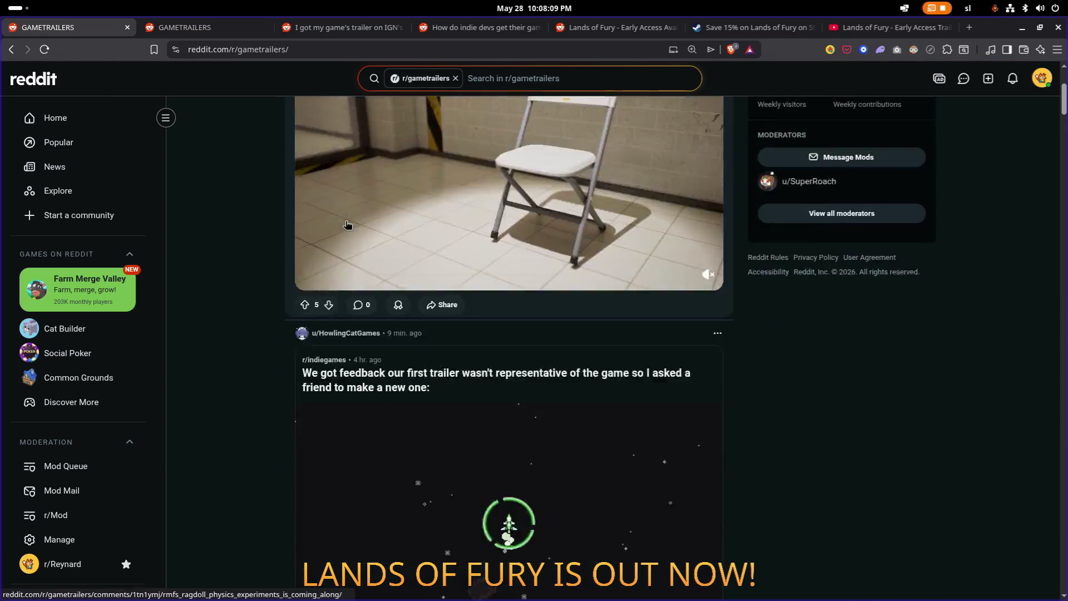
pyautogui.scroll(10, 364, 237)
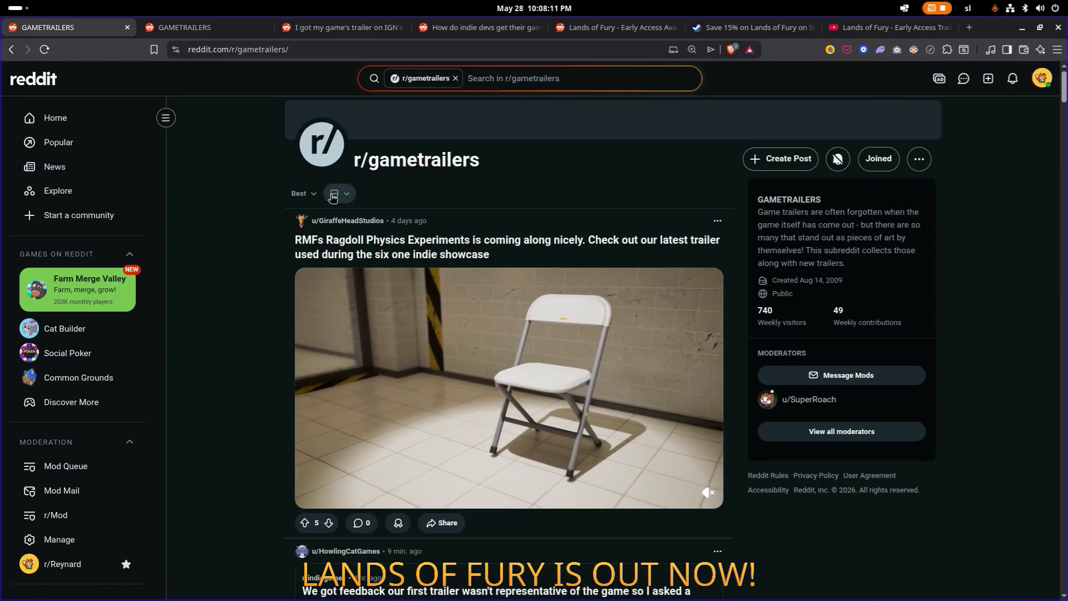
# Step: Sort r/gametrailers by New, reopen the Lands of Fury post and select its address
pyautogui.click(301, 193)
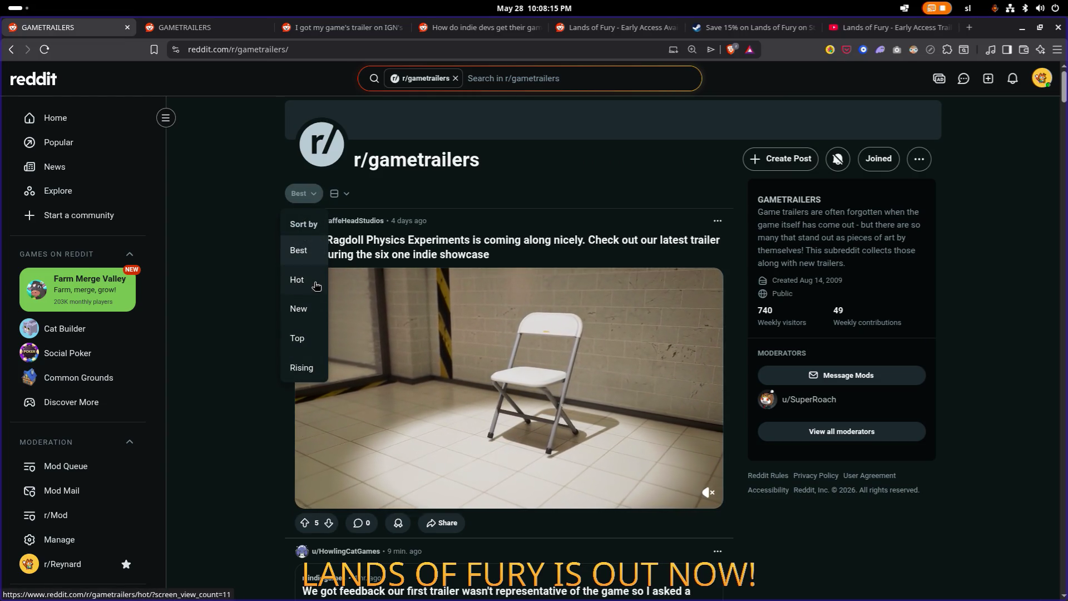
pyautogui.click(299, 309)
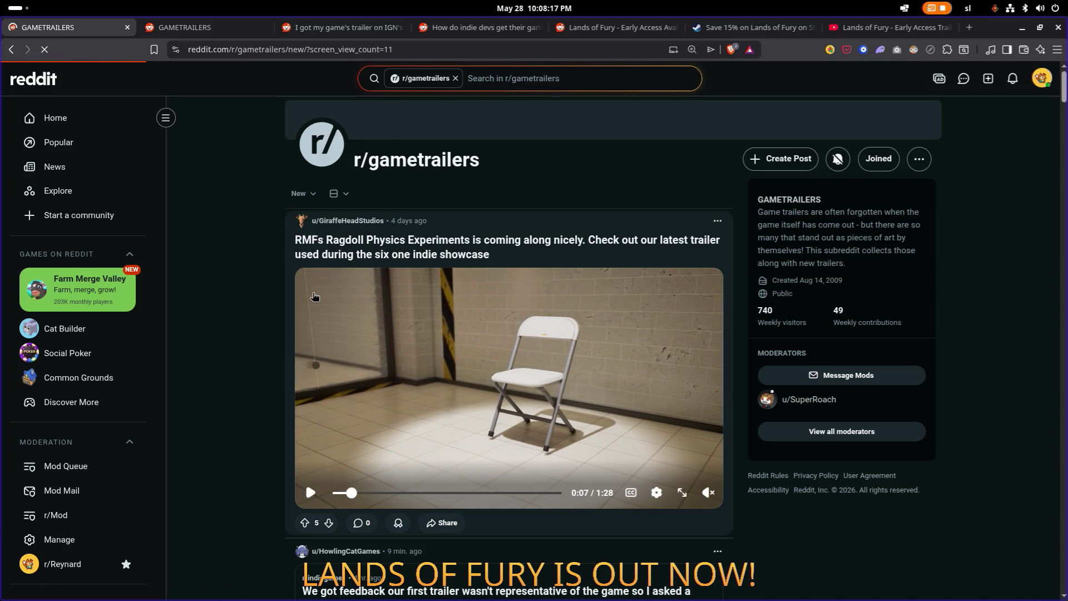
pyautogui.scroll(-3, 297, 286)
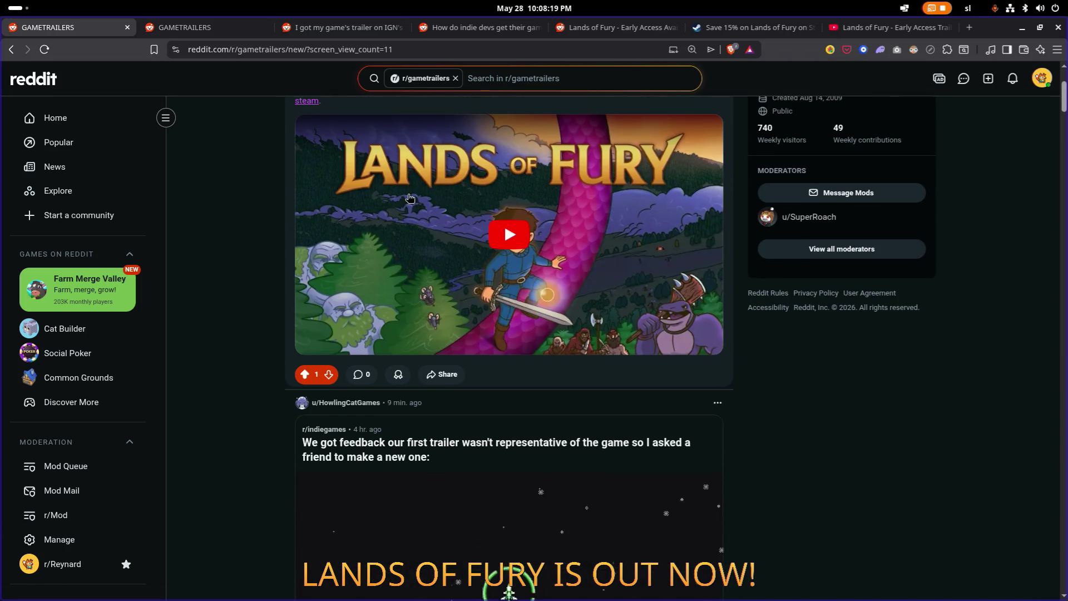
pyautogui.scroll(3, 298, 286)
pyautogui.click(531, 240)
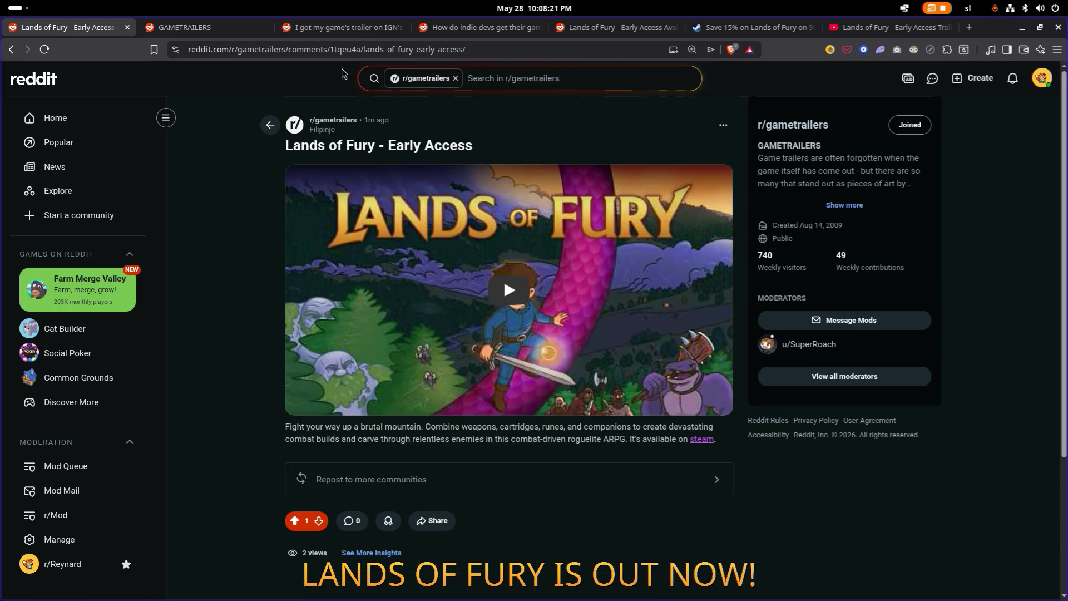
pyautogui.click(380, 50)
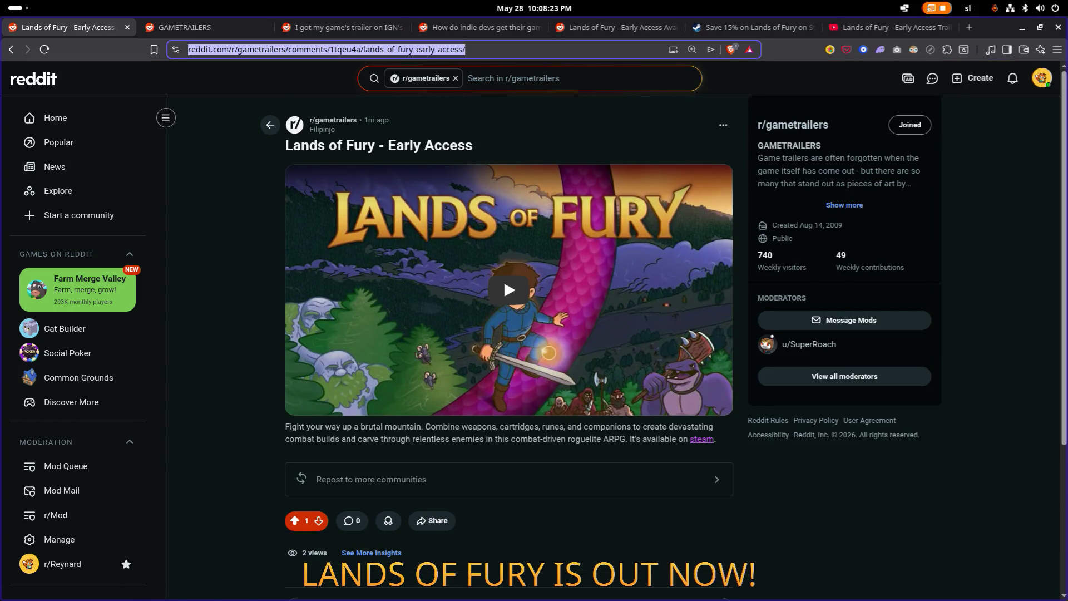
pyautogui.hotkey('alt', 'Tab')
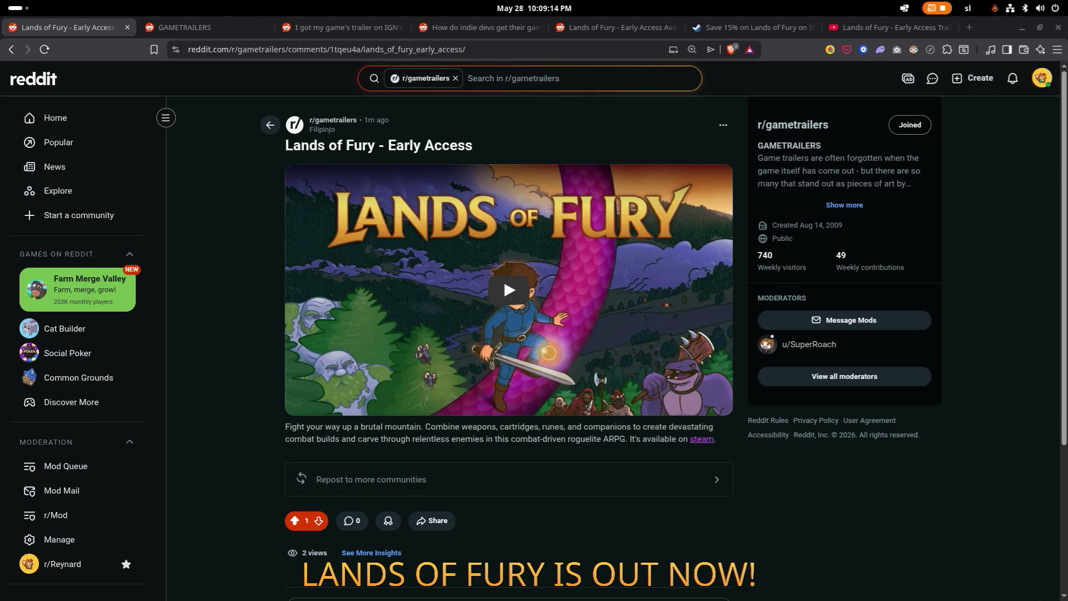
# Step: Scroll the Lands of Fury post, then switch back to the r/gametrailers community feed tab
pyautogui.scroll(-1, 848, 466)
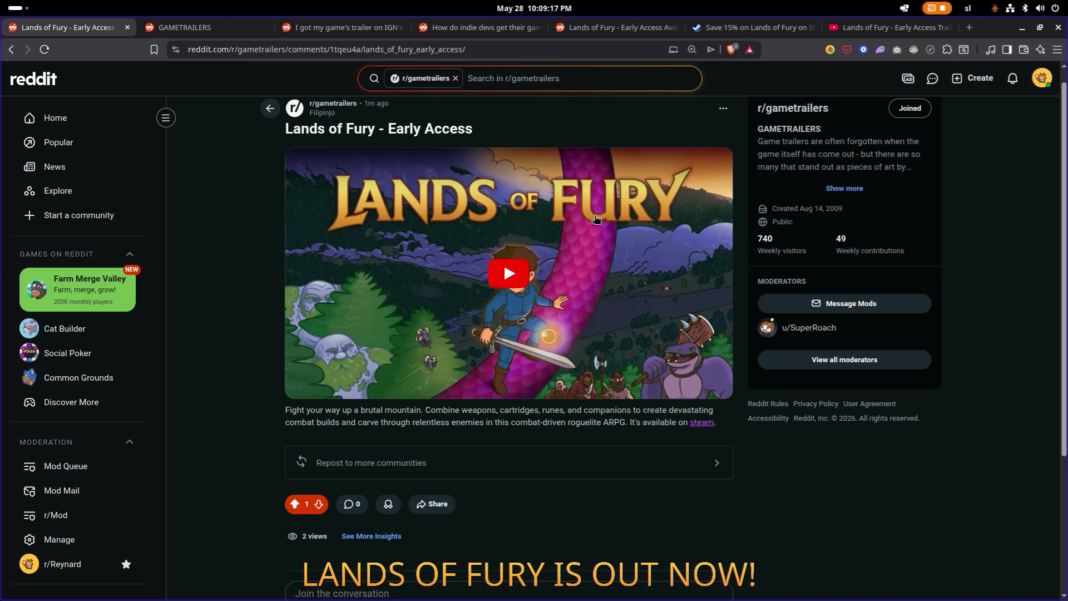
pyautogui.click(222, 30)
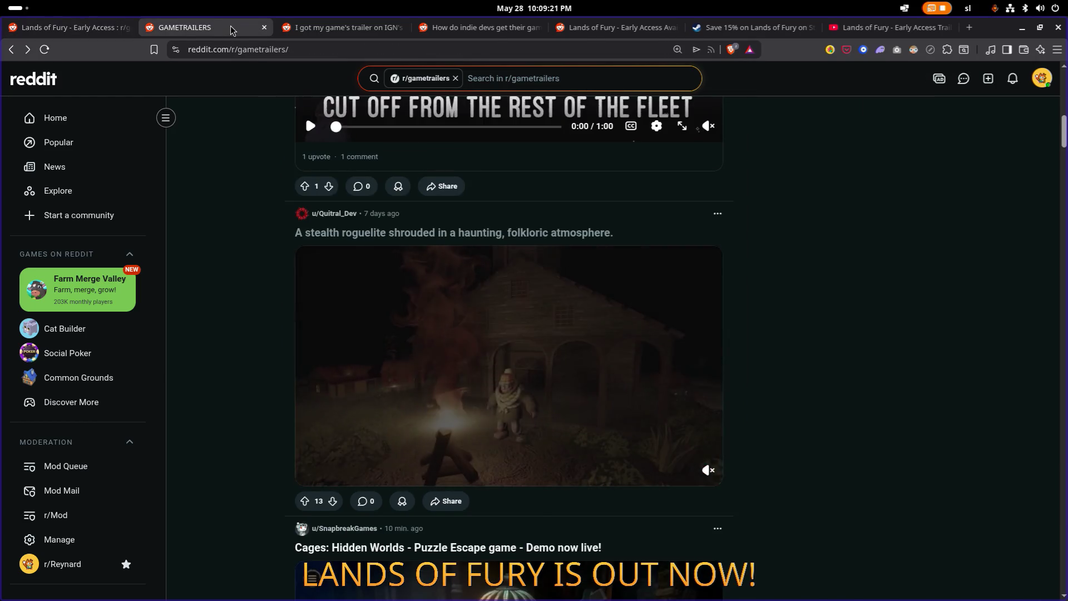
# Step: Close the r/gametrailers and IGN trailer tabs, then open r/DestroyMyGame from the r/gamedev thread's top comment
pyautogui.middleClick(231, 30)
pyautogui.middleClick(230, 27)
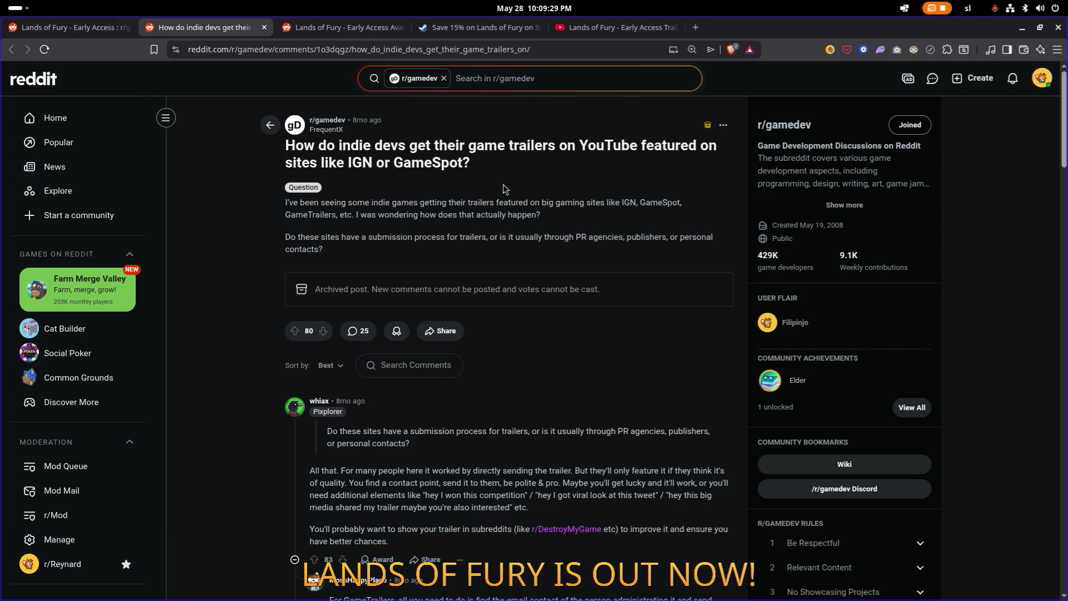
pyautogui.scroll(-4, 485, 214)
pyautogui.scroll(3, 485, 214)
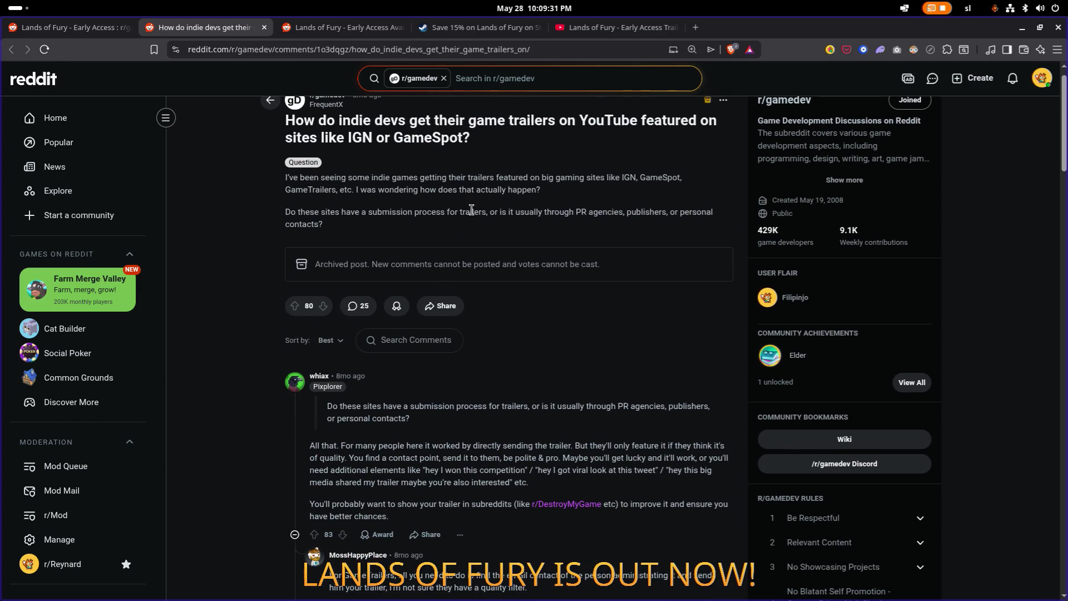
pyautogui.scroll(-2, 387, 366)
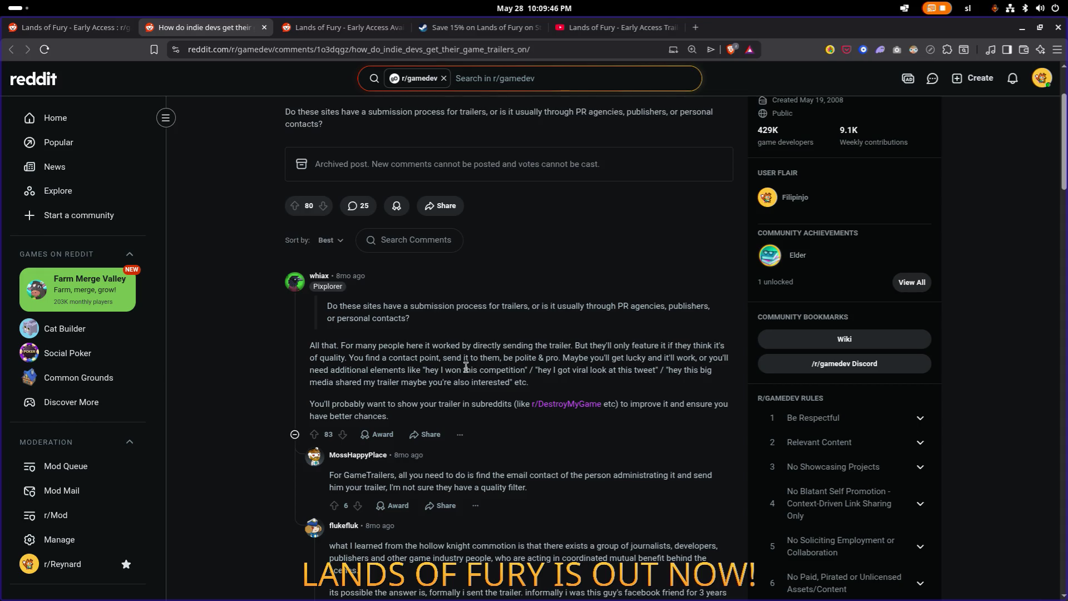
pyautogui.click(567, 406)
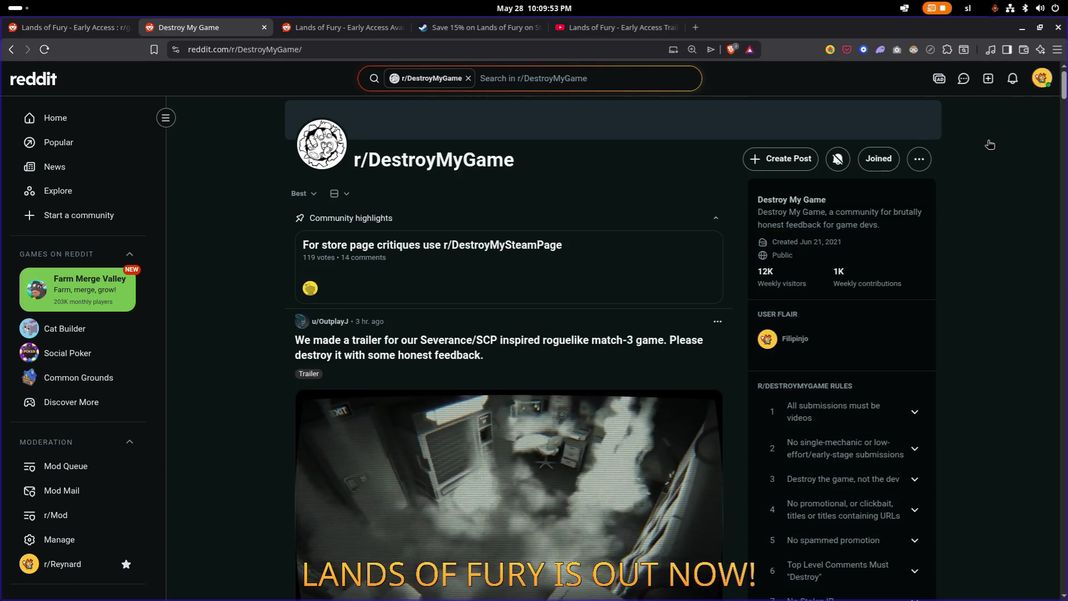
# Step: Open your own Reddit profile from the avatar menu and scroll through its Lands of Fury posts and comments
pyautogui.click(1041, 78)
pyautogui.click(962, 106)
pyautogui.scroll(-3, 543, 196)
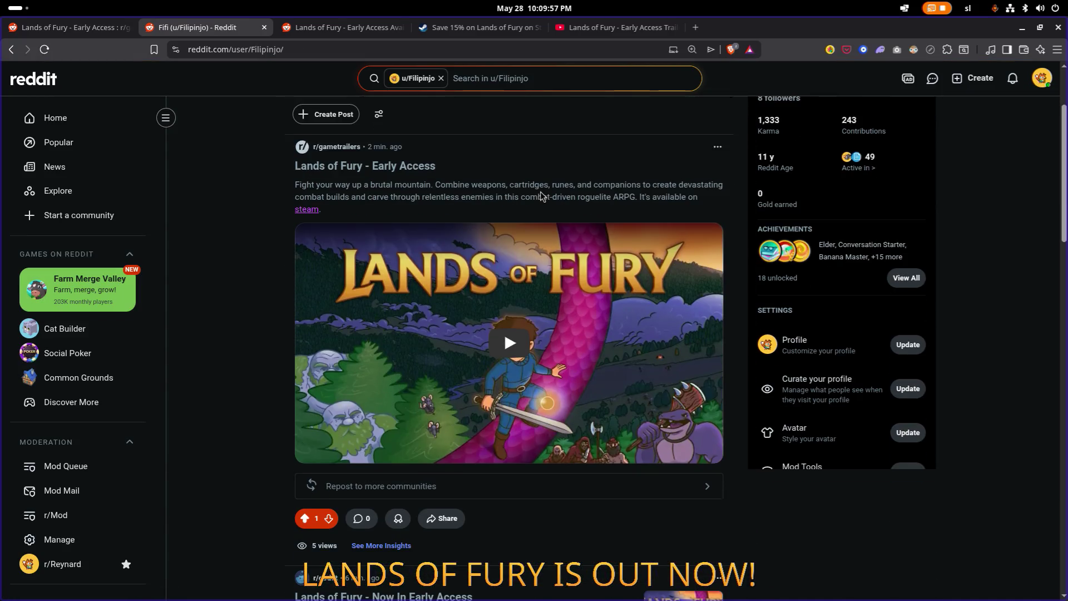
pyautogui.scroll(-8, 542, 194)
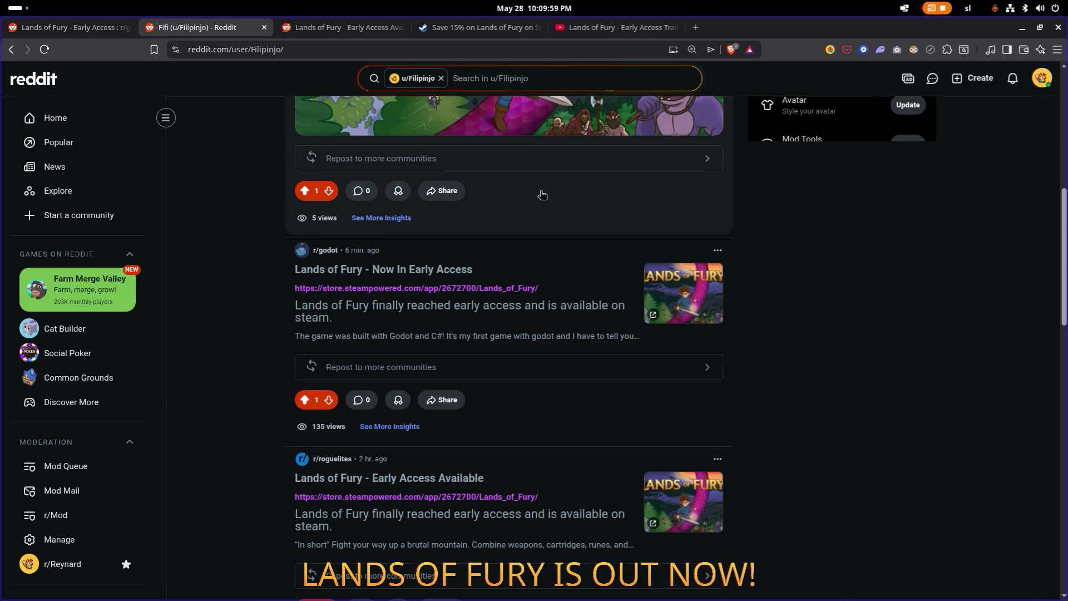
pyautogui.scroll(-4, 540, 194)
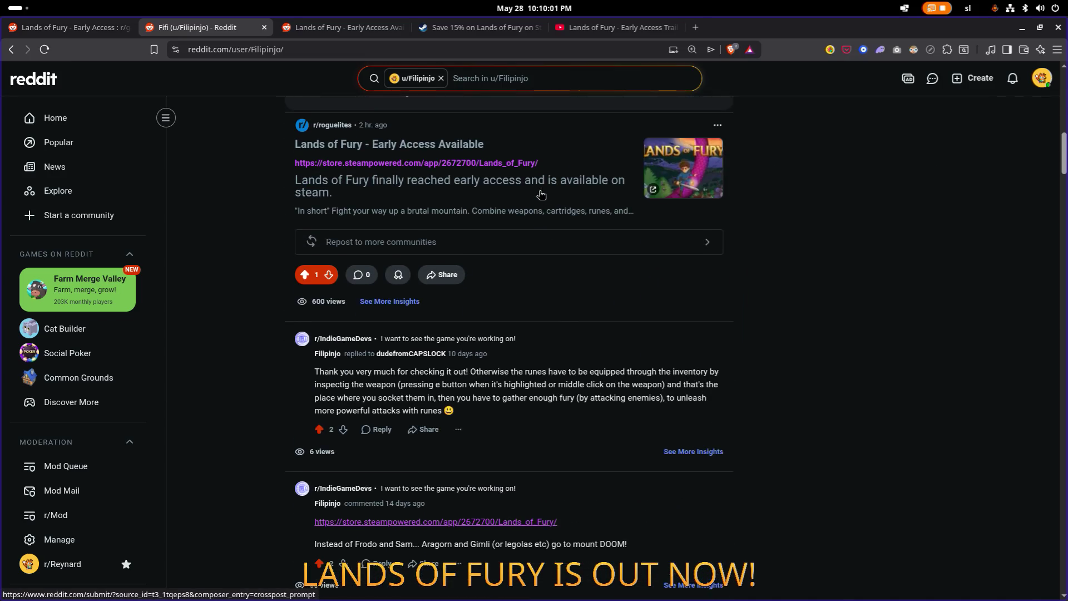
pyautogui.scroll(-2, 541, 194)
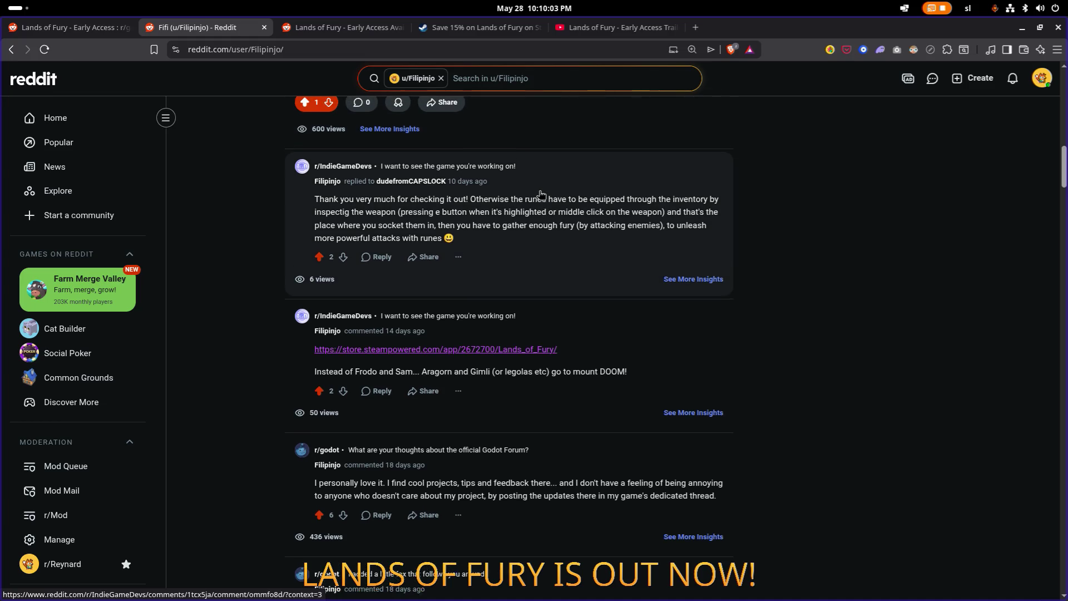
pyautogui.scroll(-3, 539, 194)
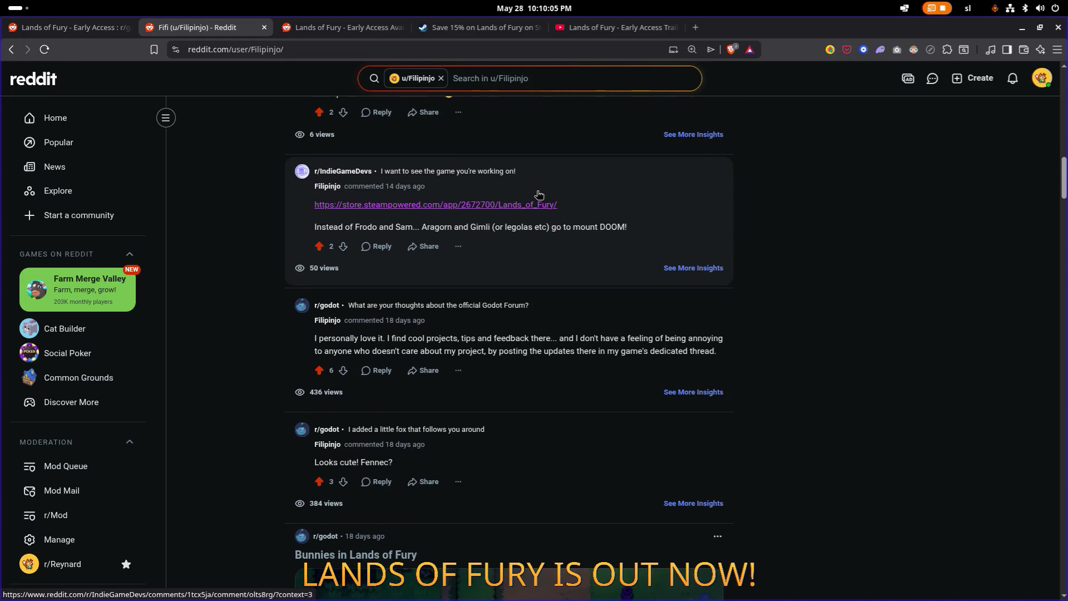
pyautogui.scroll(-3, 540, 194)
pyautogui.scroll(-3, 537, 194)
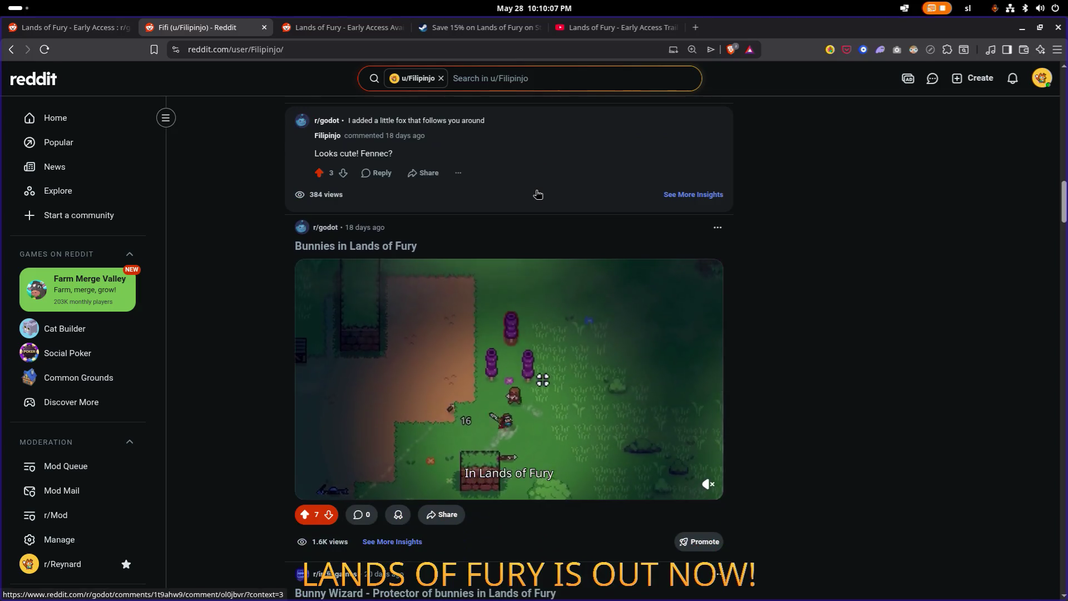
pyautogui.scroll(-9, 537, 194)
pyautogui.scroll(-7, 537, 194)
pyautogui.scroll(-10, 537, 194)
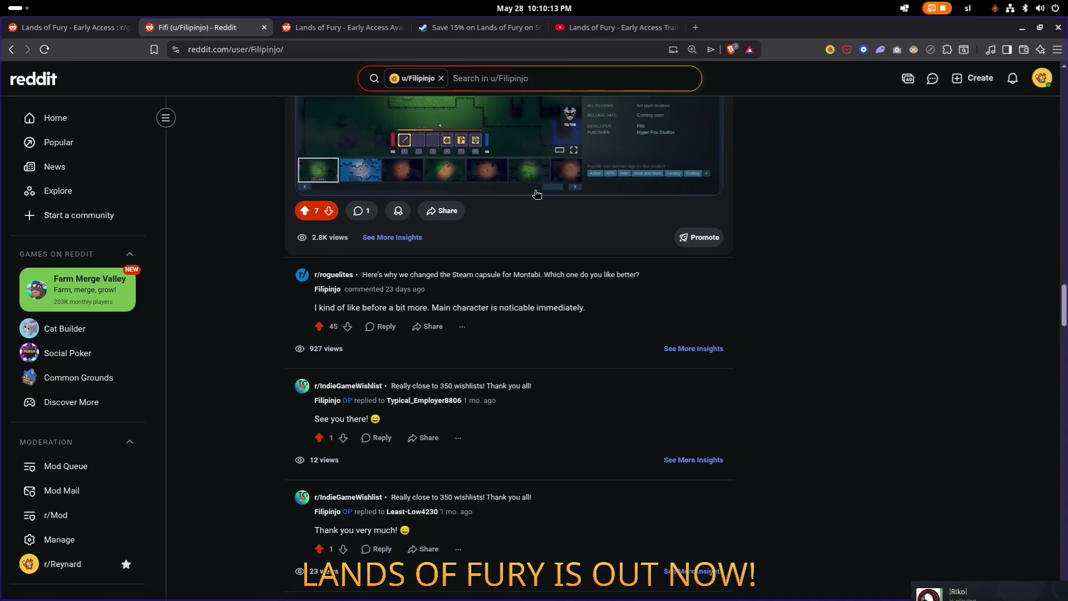
pyautogui.scroll(-7, 536, 194)
pyautogui.scroll(-1, 536, 194)
pyautogui.scroll(-11, 536, 193)
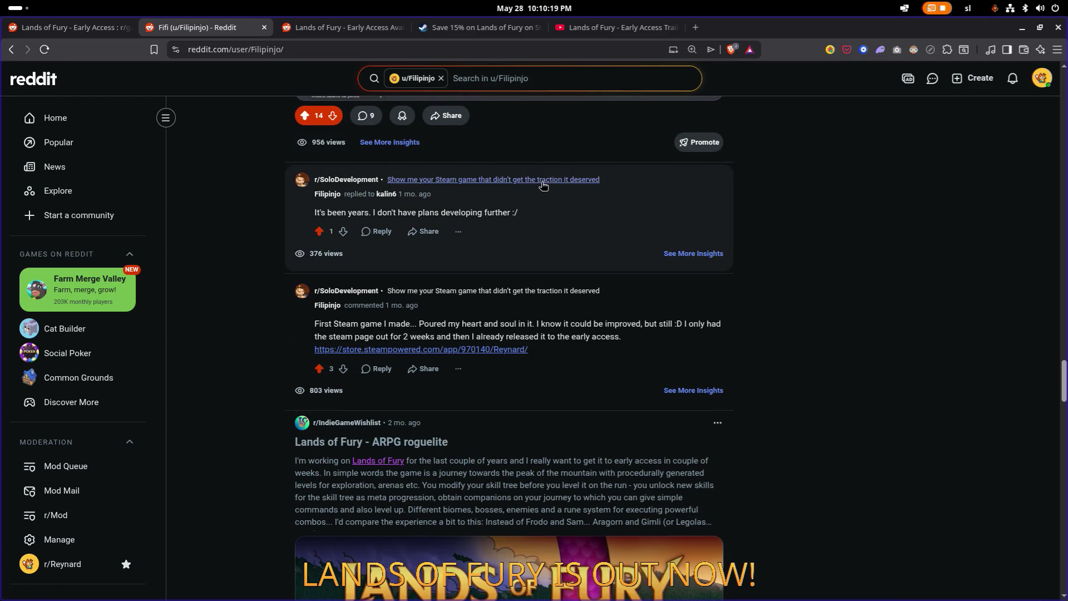
# Step: Search the profile for 'destroy', step through the matches, and open r/DestroyMyGame from a past comment
pyautogui.hotkey('ctrl', 'f')
pyautogui.write('destroy')
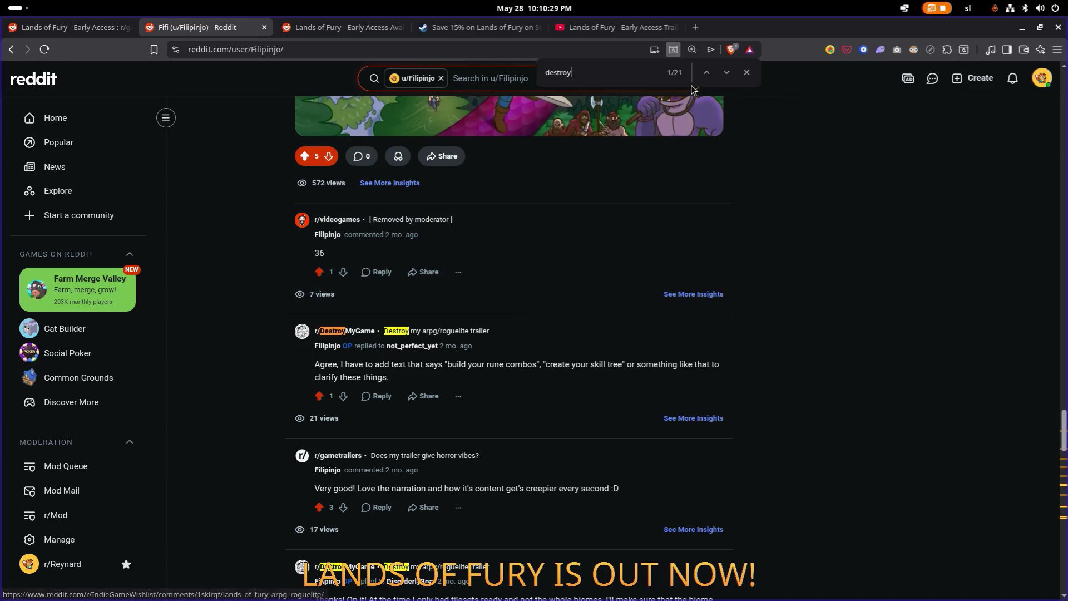
pyautogui.click(723, 75)
pyautogui.click(724, 75)
pyautogui.click(724, 75)
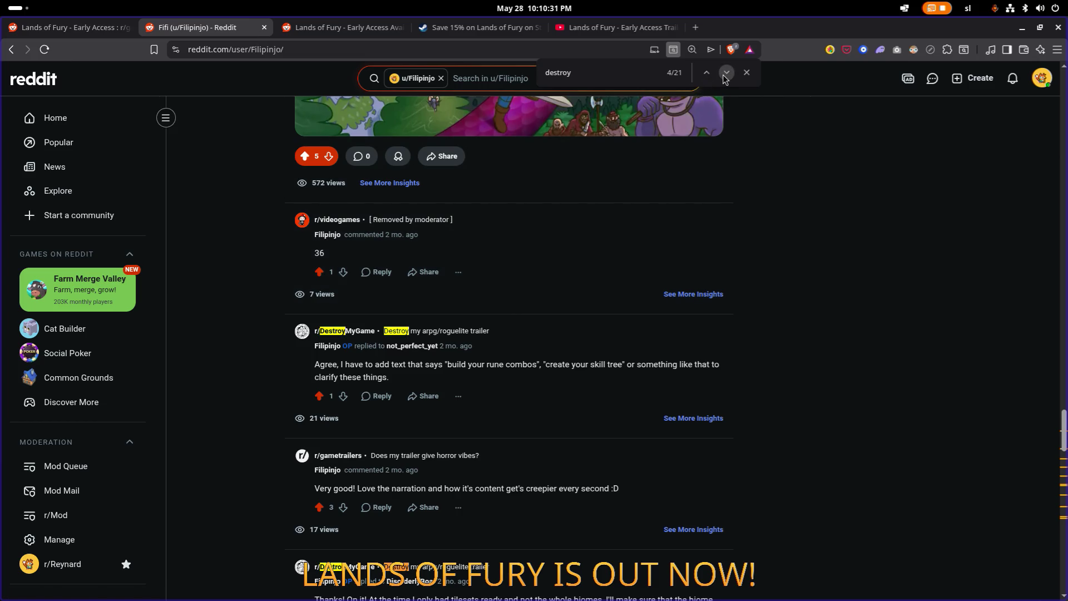
pyautogui.click(724, 75)
pyautogui.click(724, 75)
pyautogui.click(723, 76)
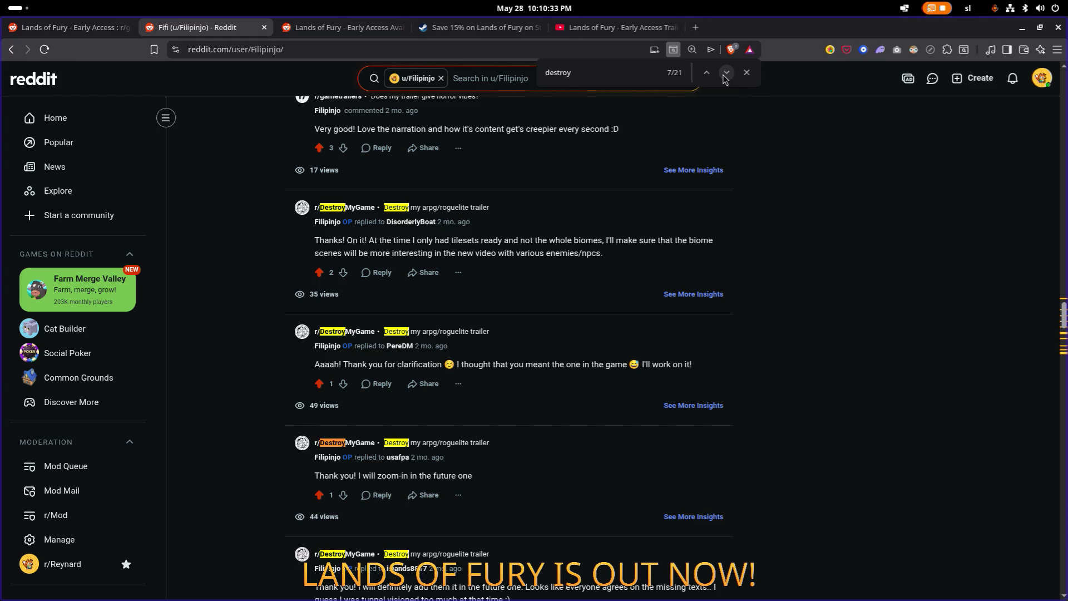
pyautogui.click(356, 208)
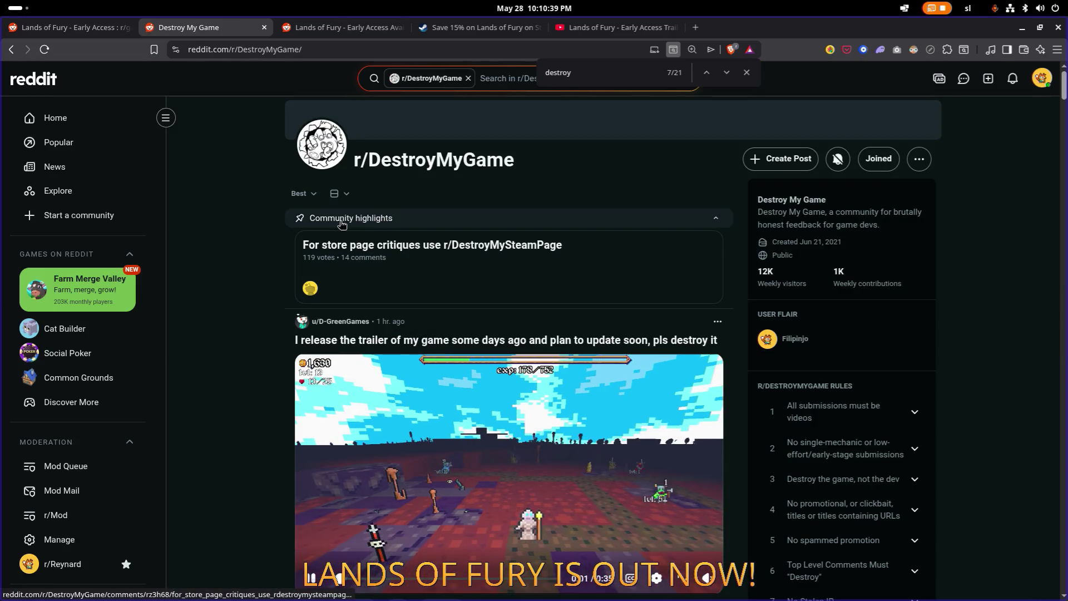
# Step: Dismiss the 'destroy' find bar on r/DestroyMyGame and bring up the account menu
pyautogui.scroll(-12, 281, 221)
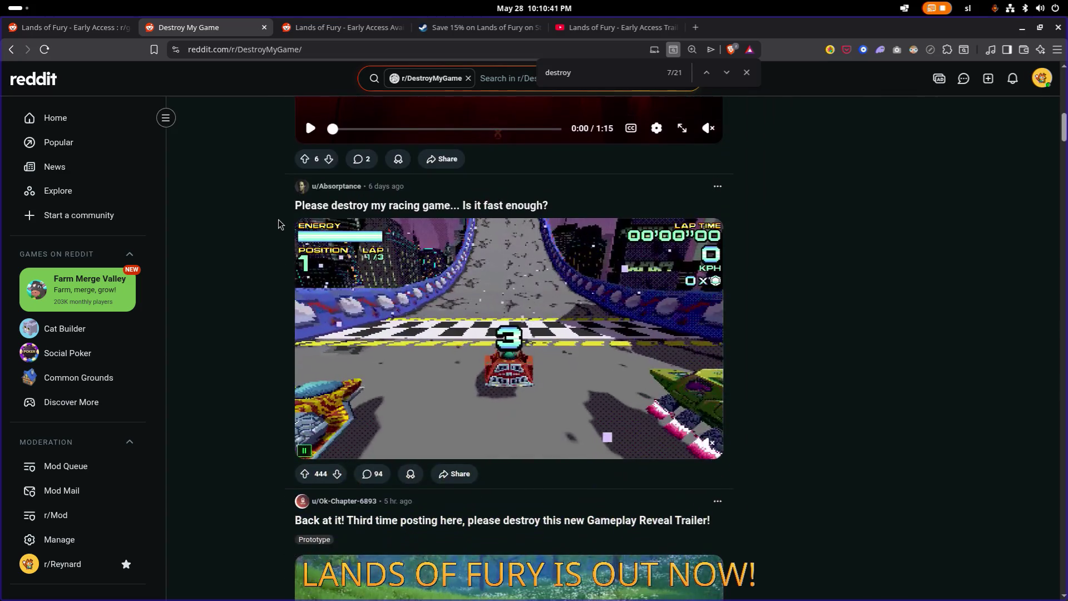
pyautogui.scroll(9, 279, 224)
pyautogui.scroll(3, 279, 224)
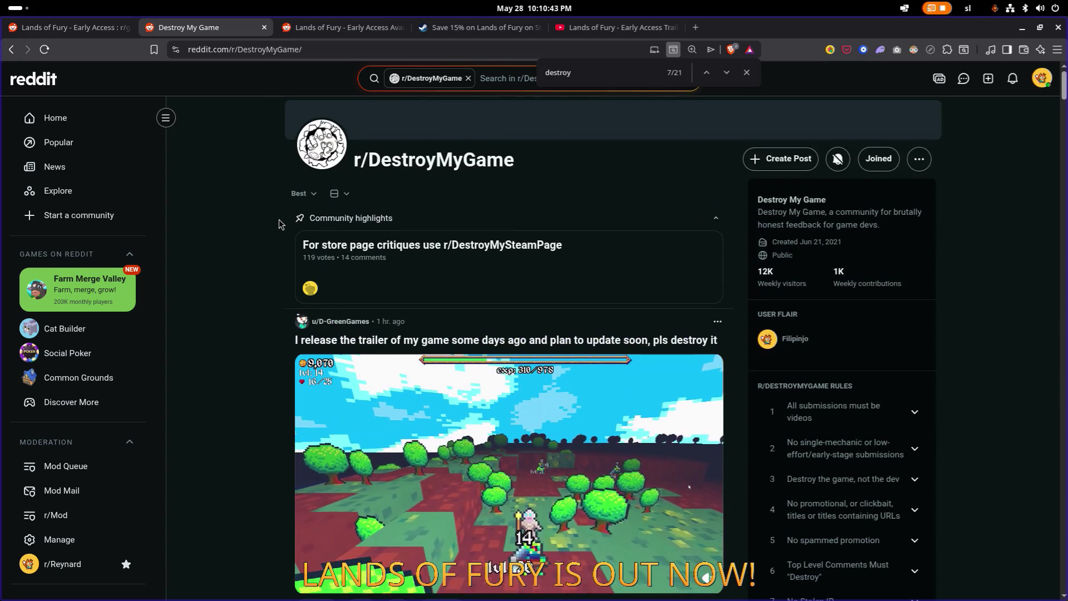
pyautogui.scroll(-2, 279, 224)
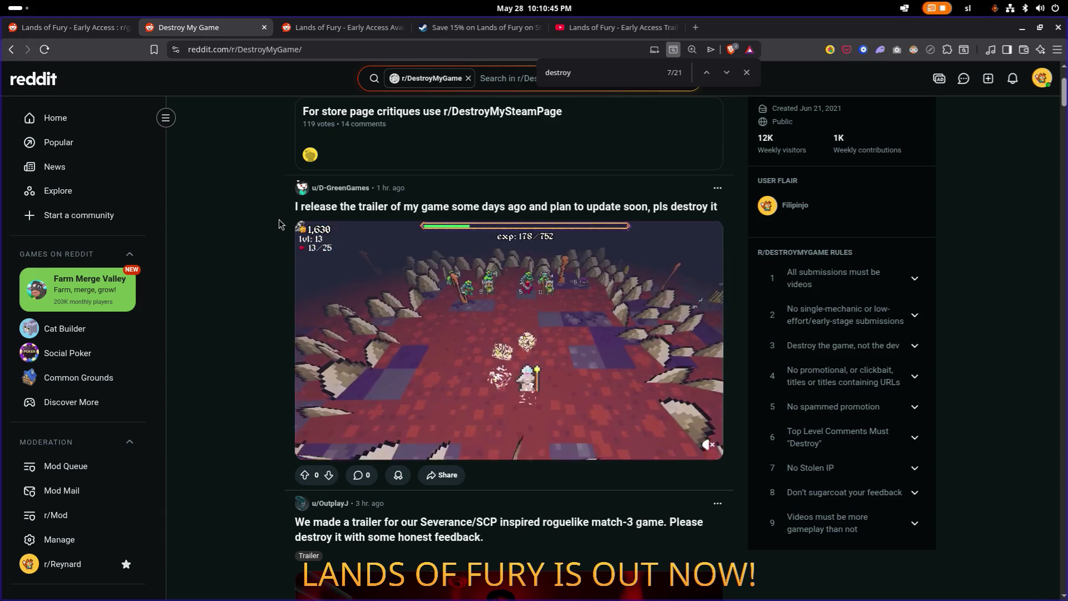
pyautogui.scroll(2, 279, 224)
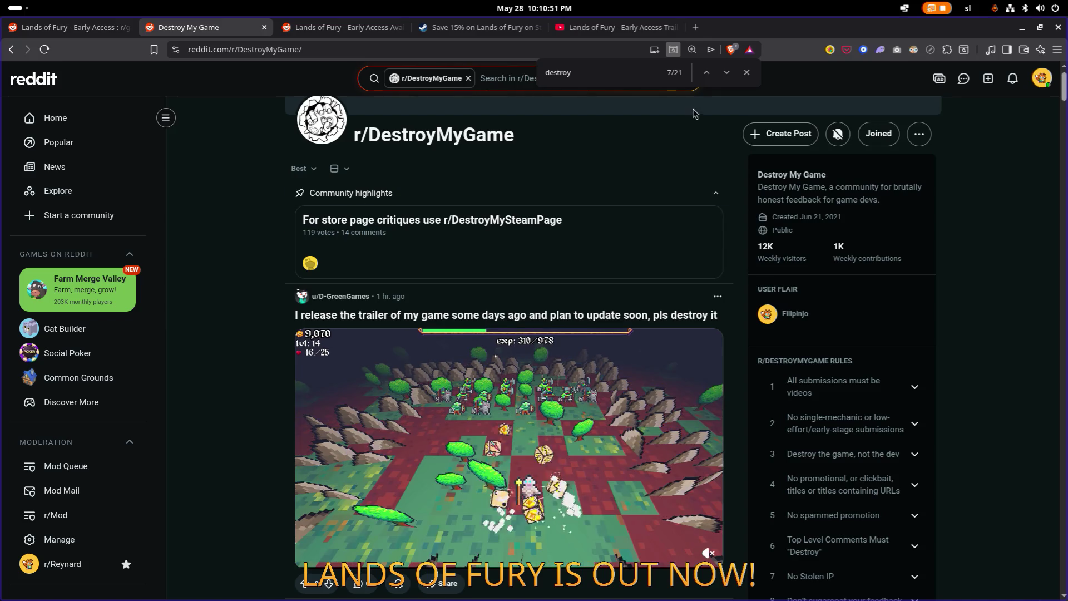
pyautogui.click(746, 72)
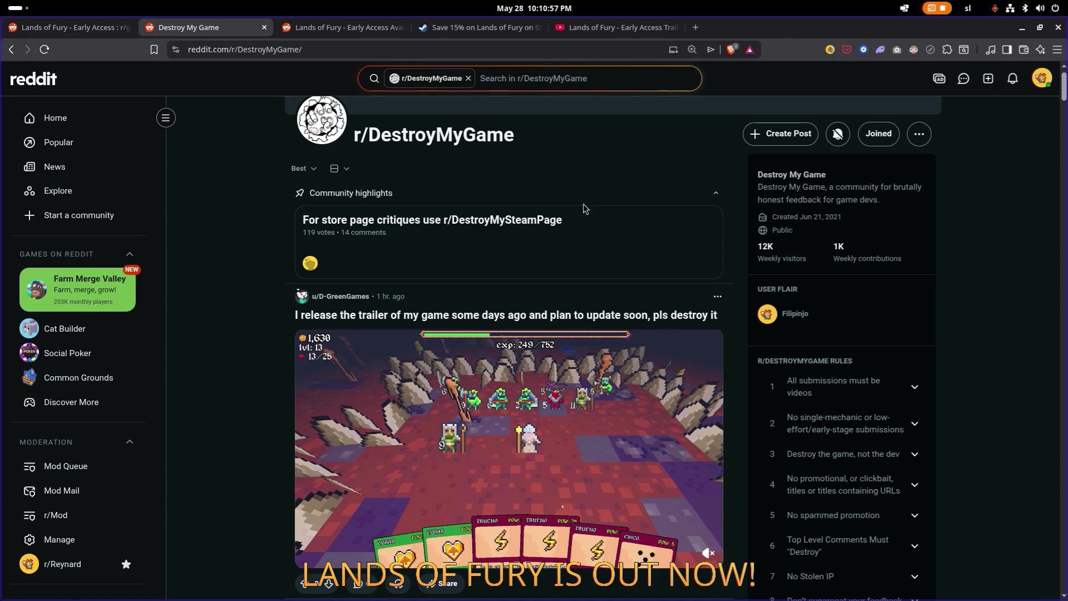
pyautogui.click(1041, 81)
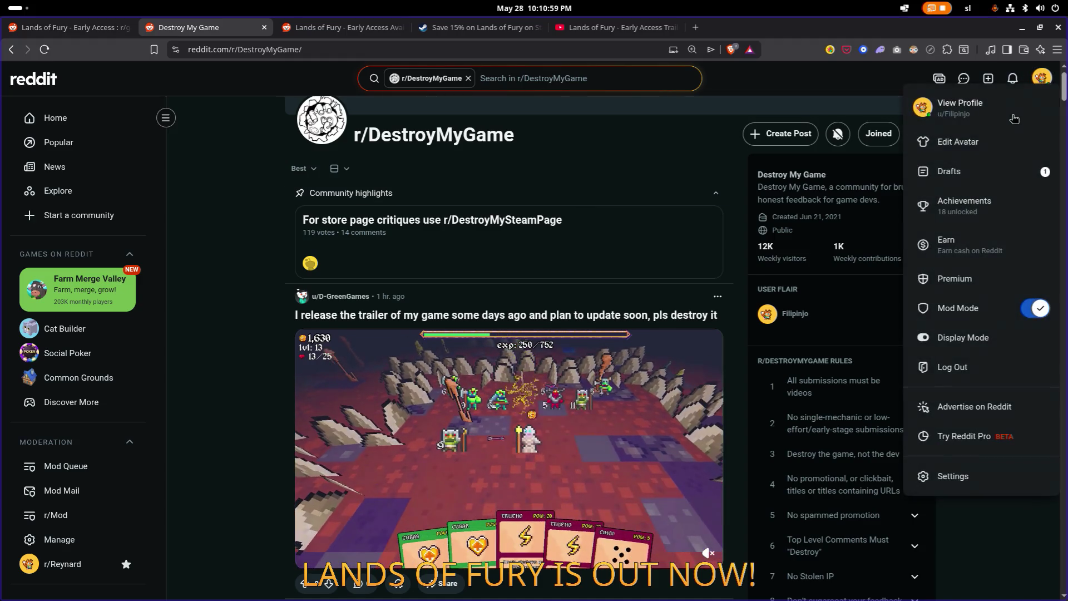
# Step: View your own profile and scroll through the recent Lands of Fury posts, ending near the top
pyautogui.click(956, 106)
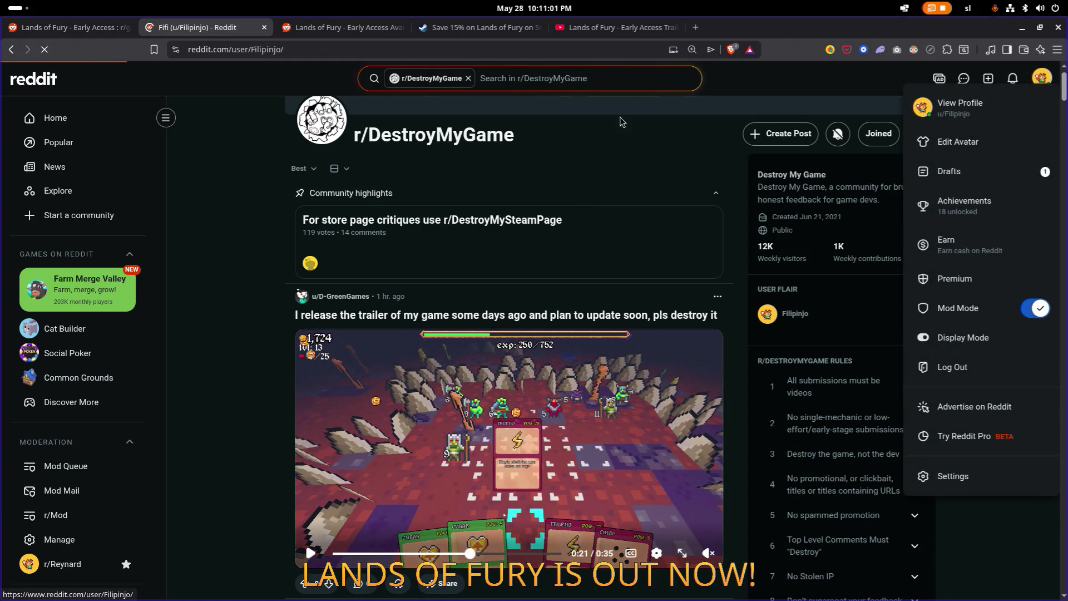
pyautogui.scroll(-5, 535, 139)
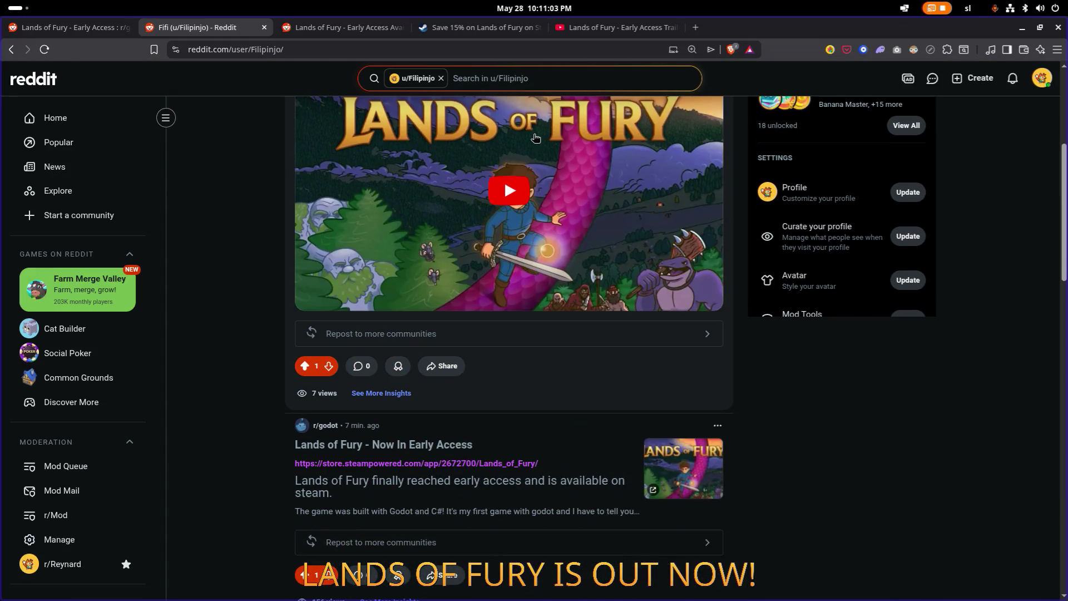
pyautogui.scroll(-3, 534, 139)
pyautogui.scroll(-7, 535, 138)
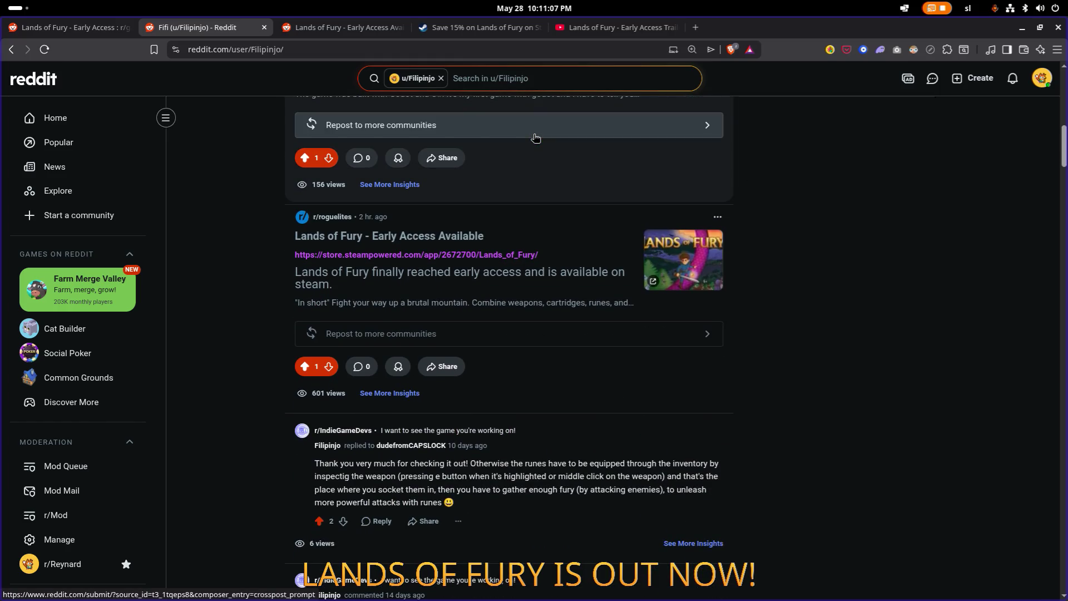
pyautogui.scroll(-1, 535, 138)
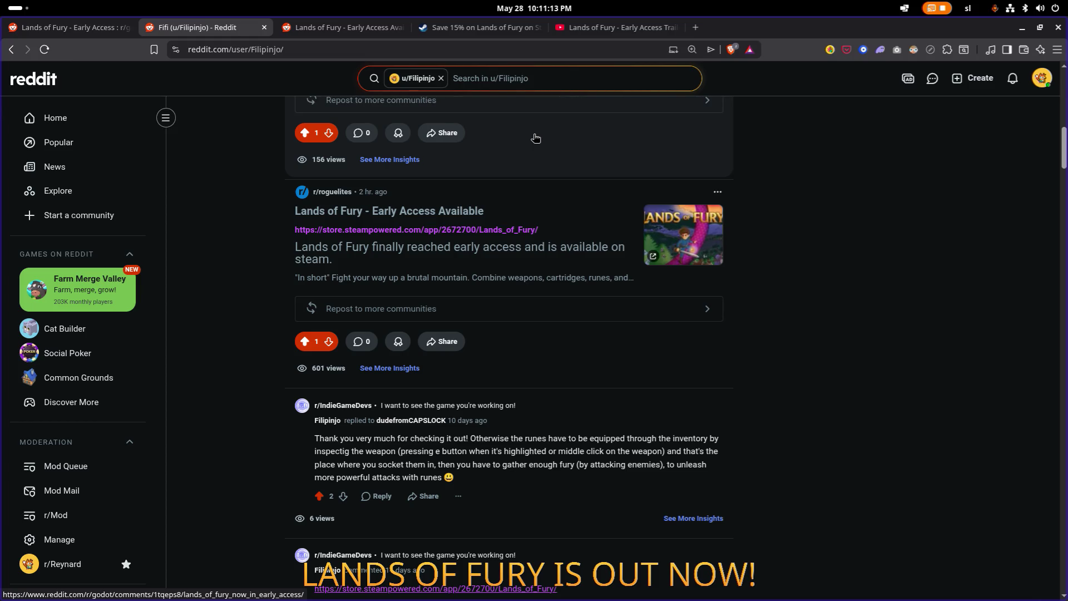
pyautogui.scroll(-5, 535, 138)
pyautogui.scroll(20, 535, 138)
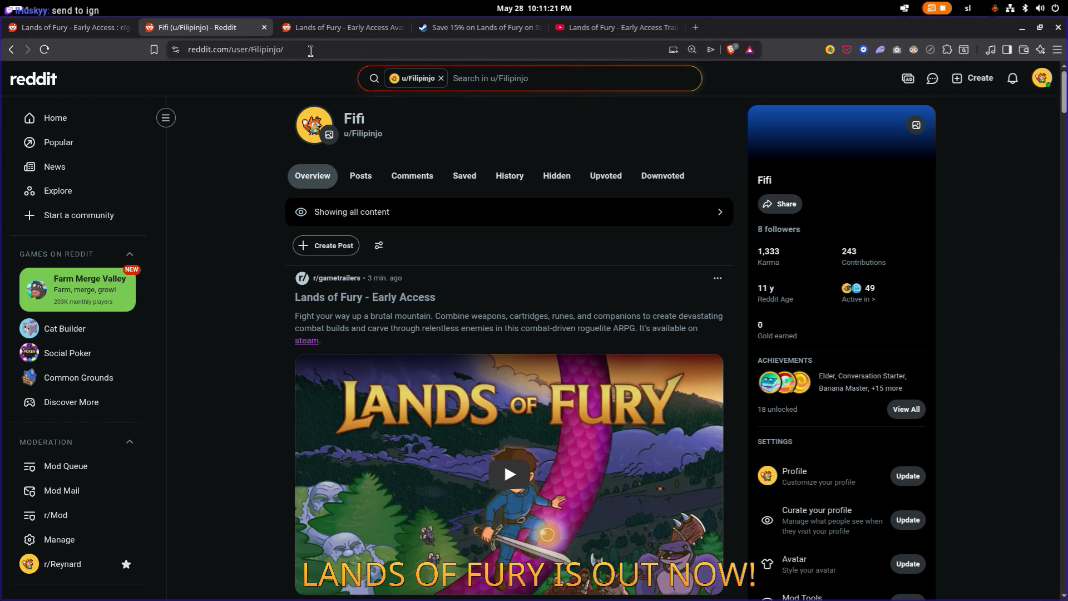
# Step: Search Reddit for 'ign', open the r/IGN community, and follow its Discord invite bookmark
pyautogui.click(339, 50)
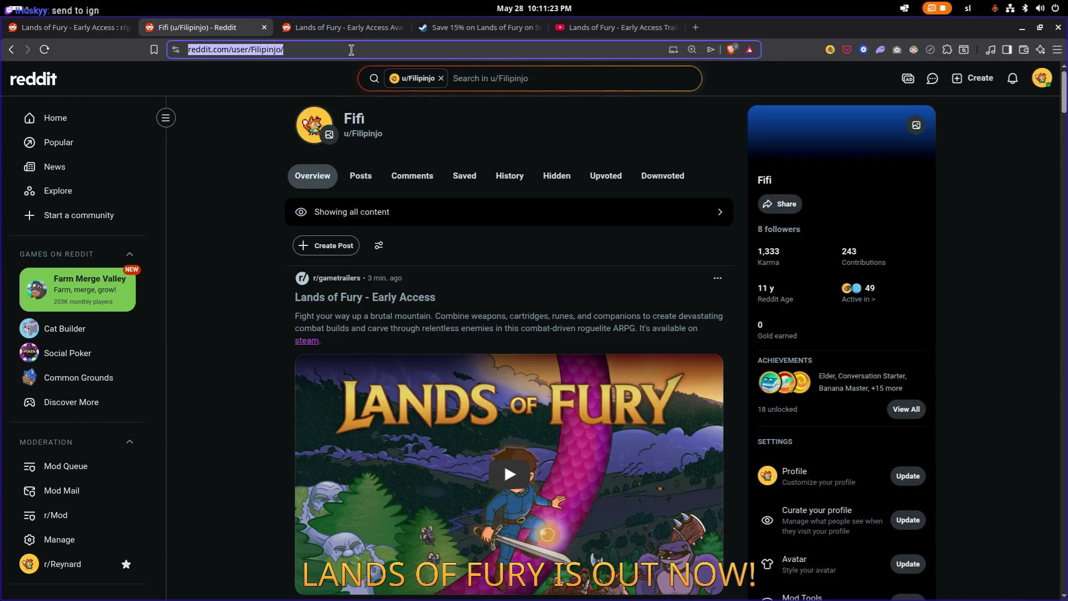
pyautogui.click(470, 78)
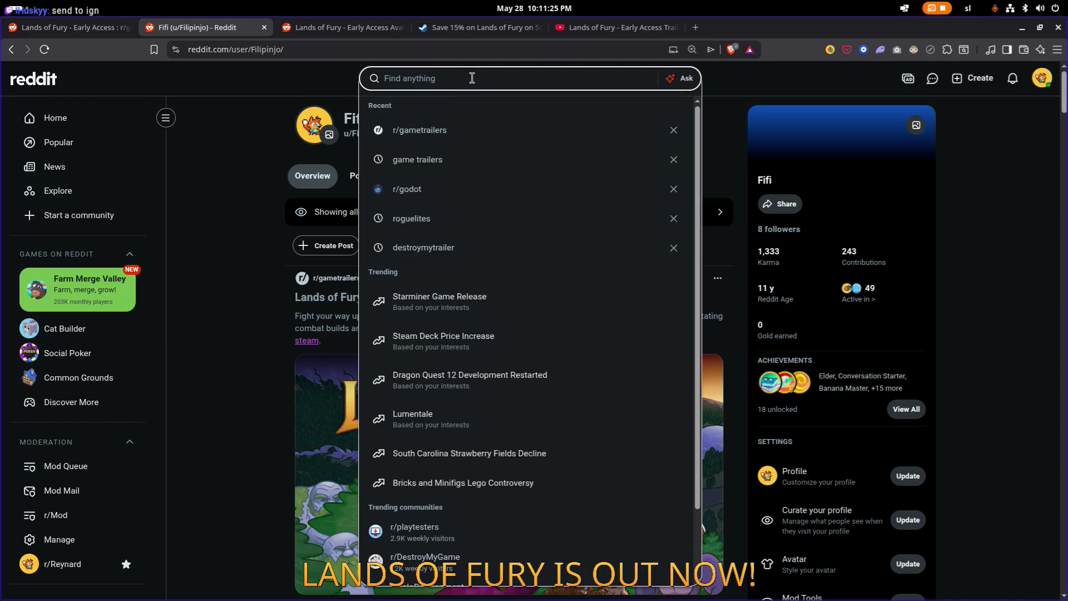
pyautogui.write('ign')
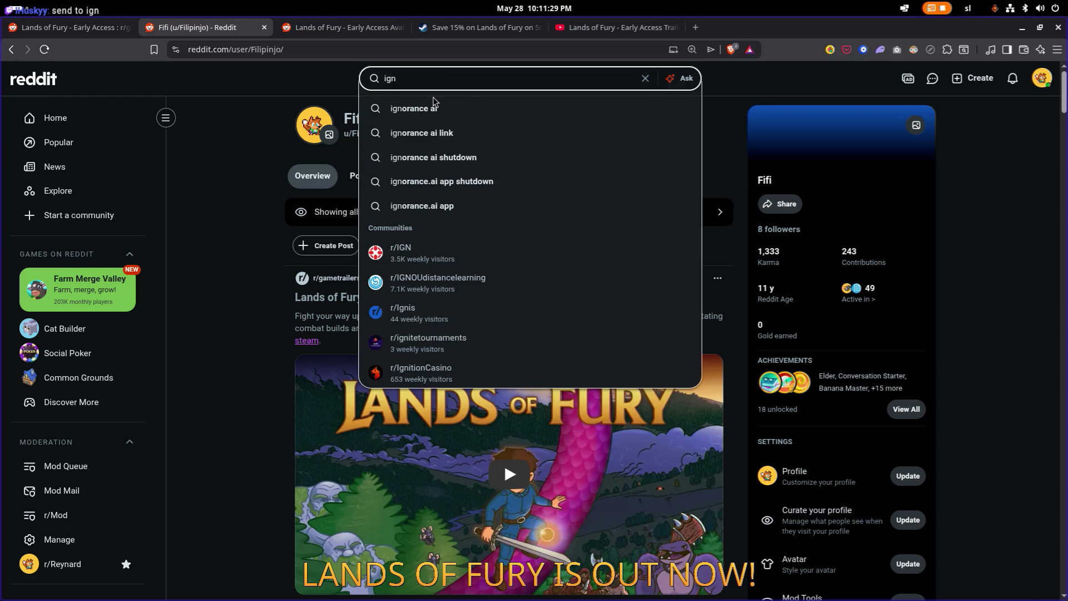
pyautogui.click(457, 254)
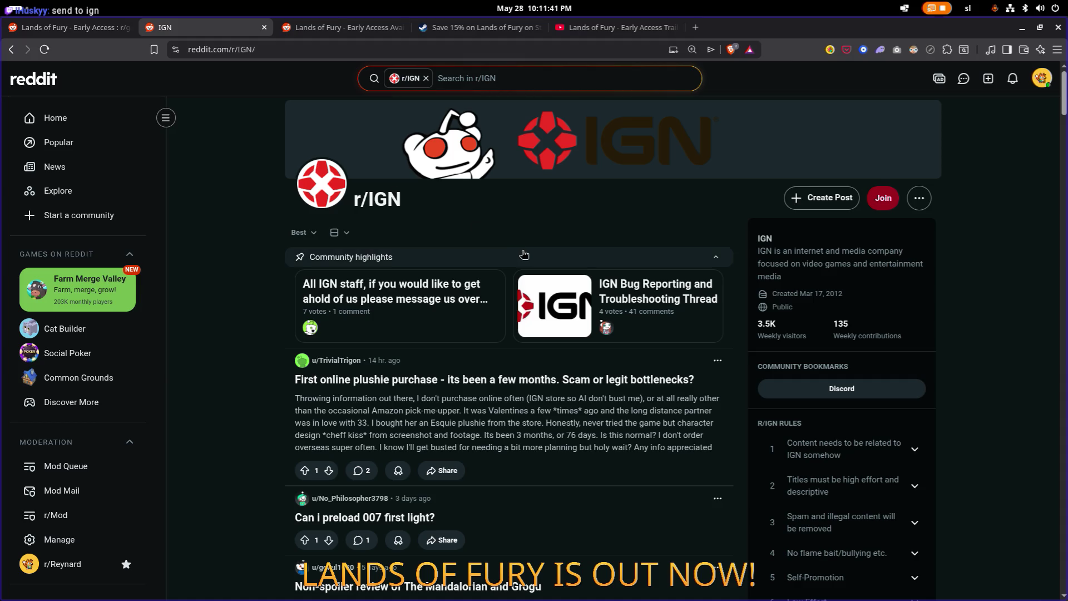
pyautogui.scroll(-2, 848, 392)
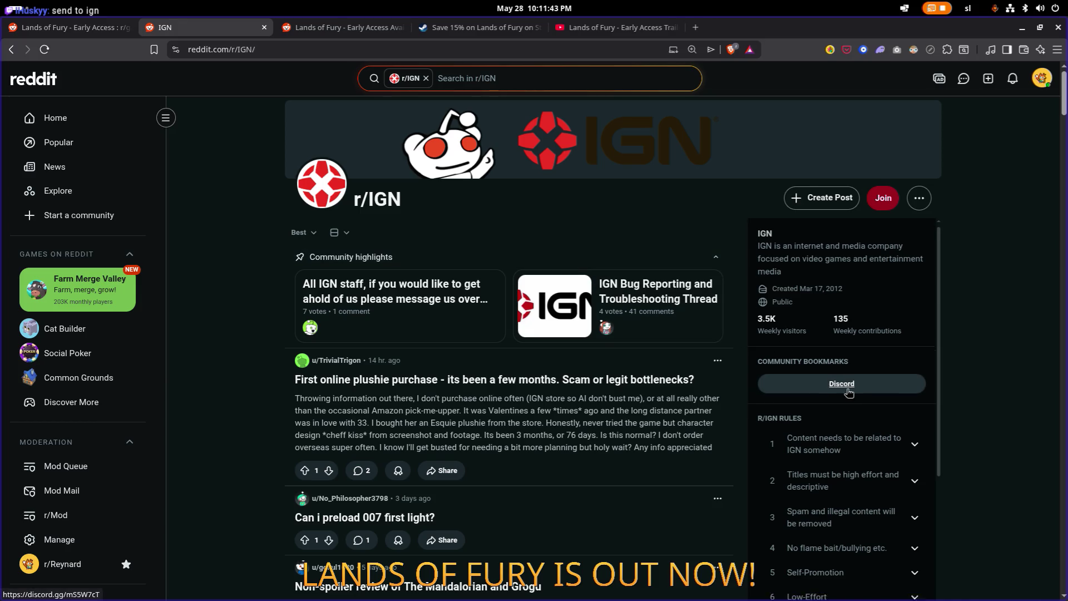
pyautogui.click(845, 301)
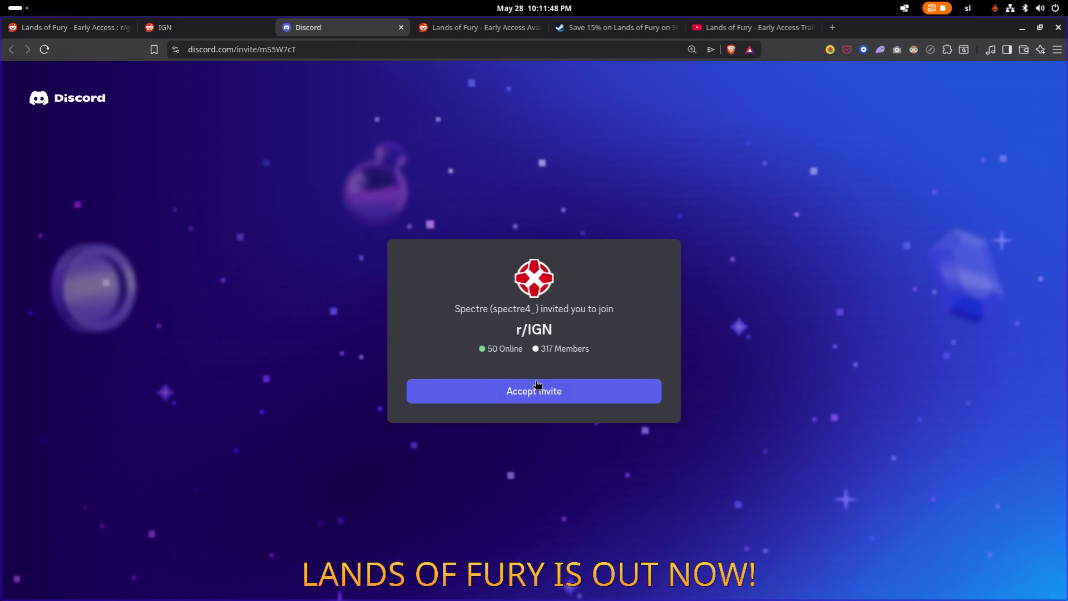
# Step: Accept the IGN Discord invite, pass the hCaptcha check, decline xdg-open, and close the Discord tab
pyautogui.click(537, 384)
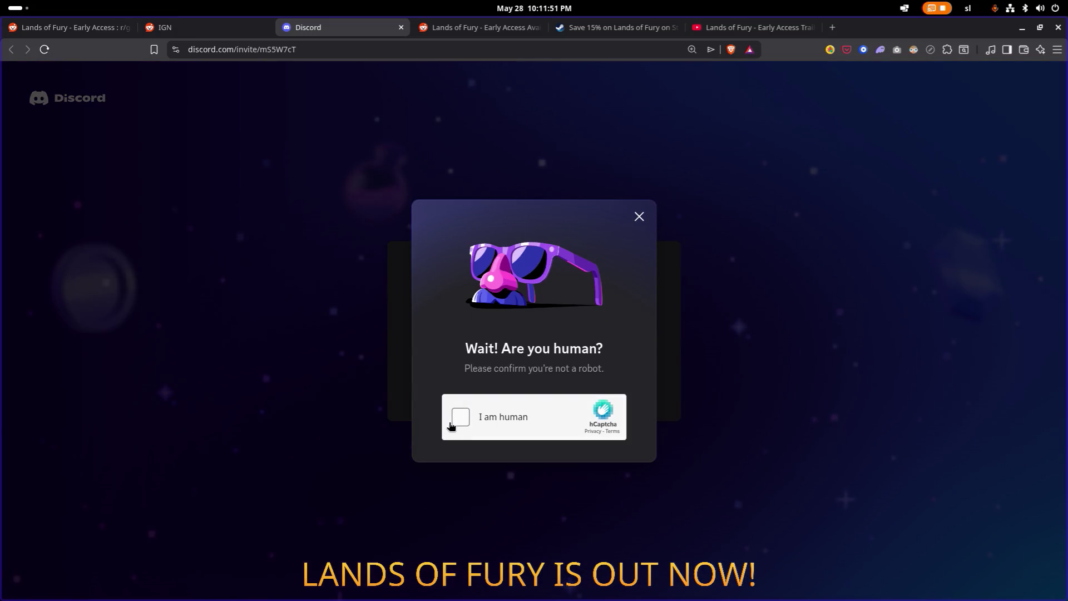
pyautogui.click(460, 417)
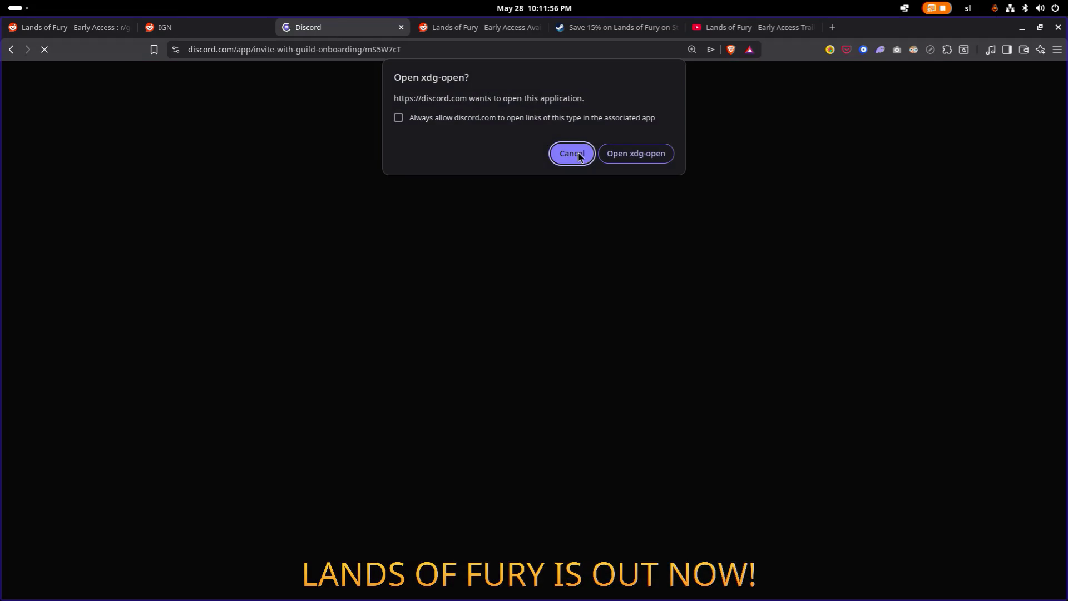
pyautogui.click(571, 154)
pyautogui.click(401, 27)
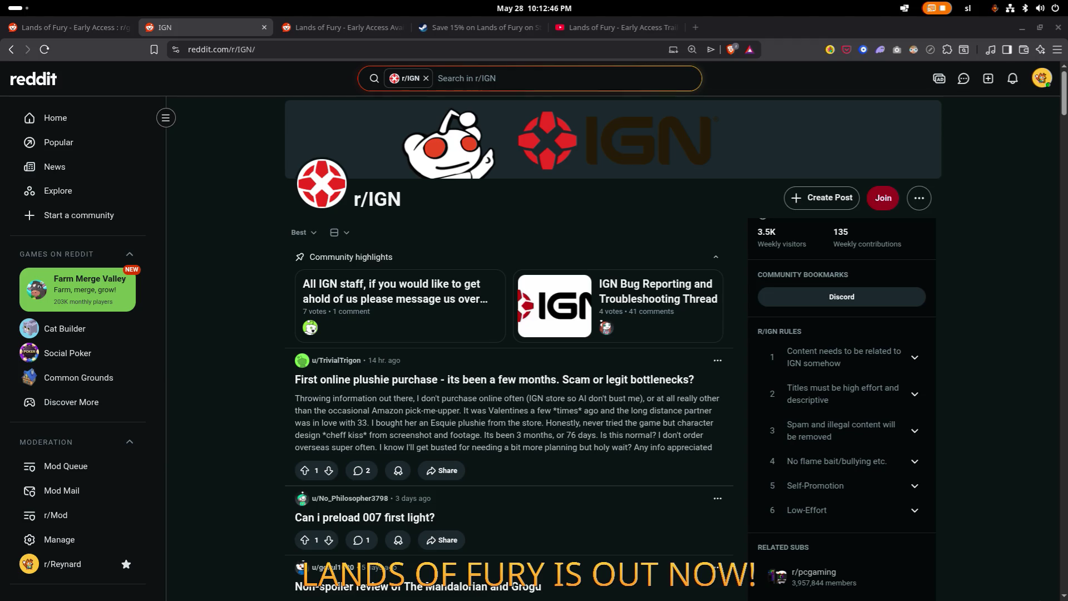
pyautogui.hotkey('alt', 'Tab')
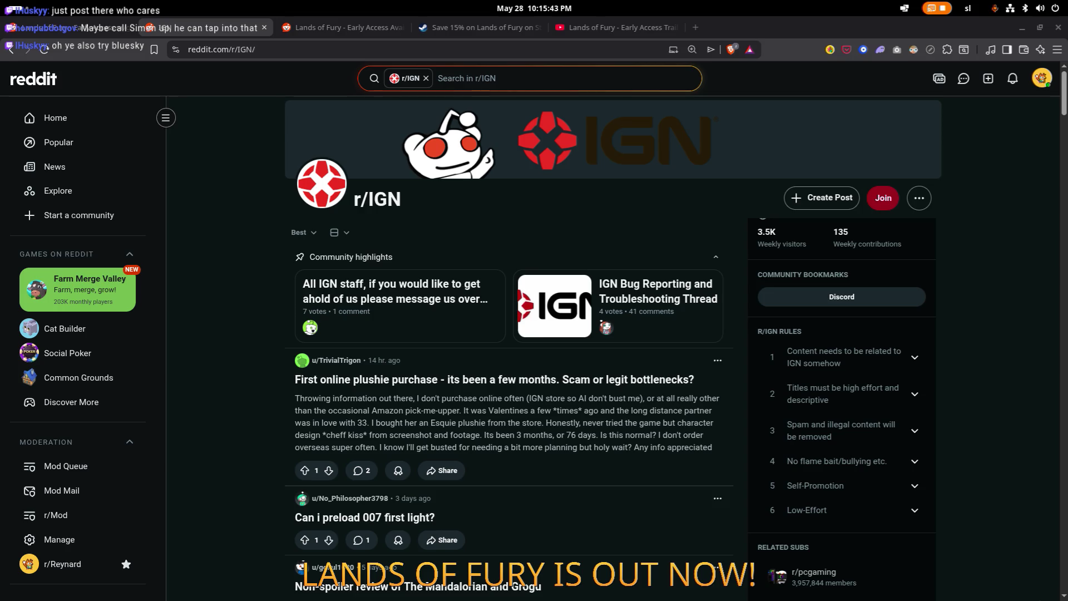
pyautogui.scroll(-3, 209, 271)
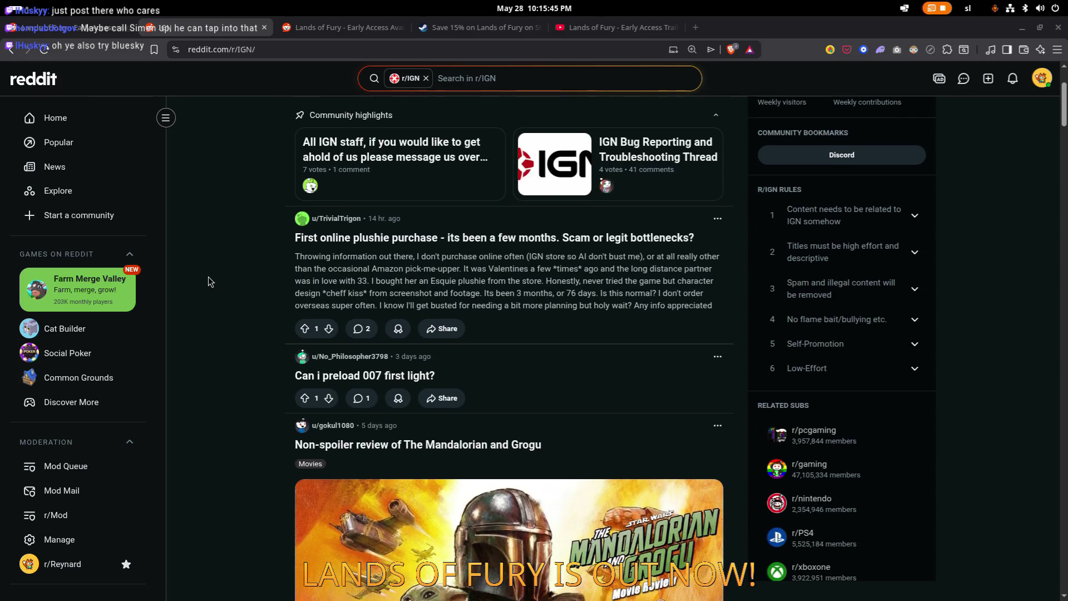
pyautogui.scroll(3, 208, 275)
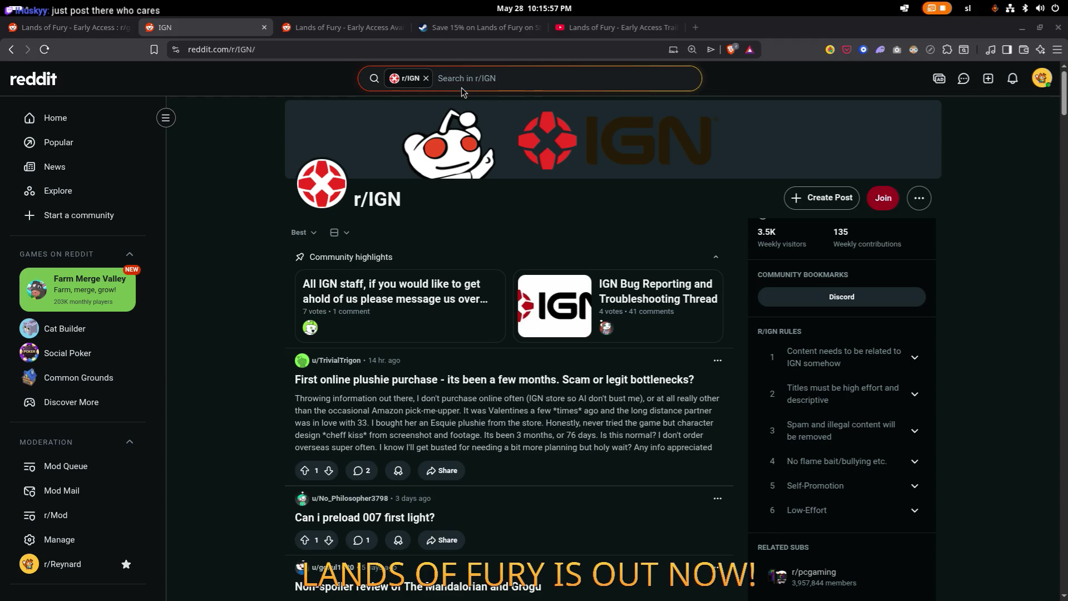
# Step: Google 'roguelike youtubers' and open the Reddit roguelike YouTubers thread in a background tab
pyautogui.click(458, 51)
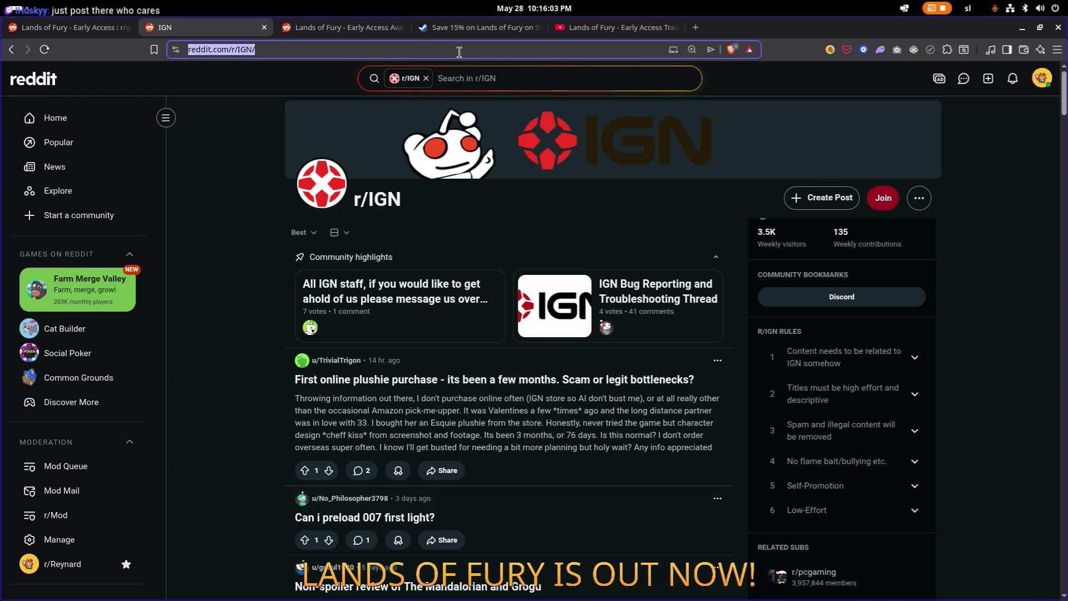
pyautogui.write('rogu')
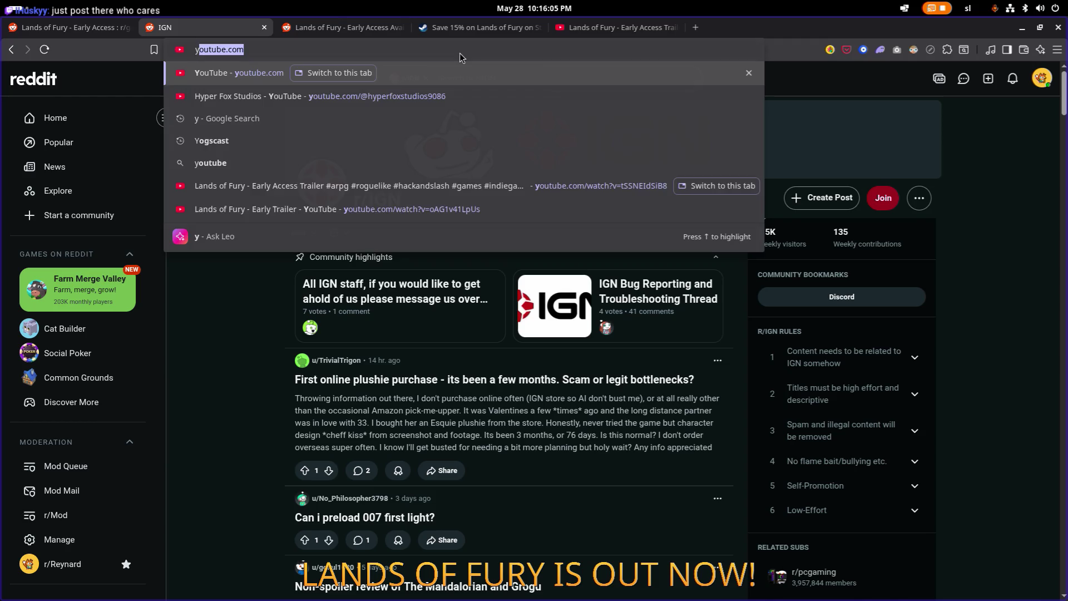
pyautogui.write('eli')
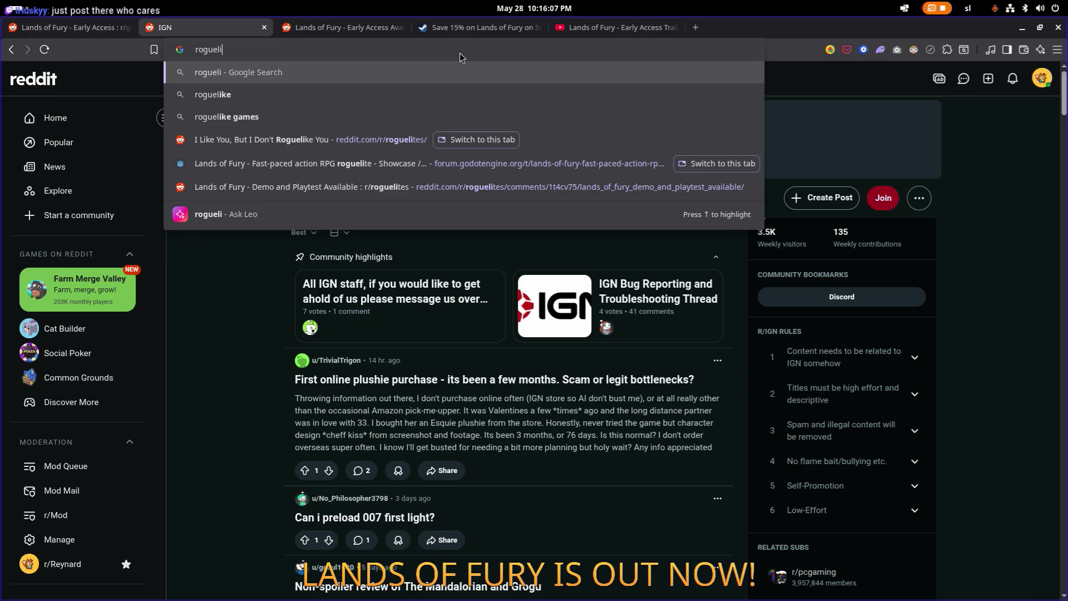
pyautogui.write('ke youtubers')
pyautogui.press('Return')
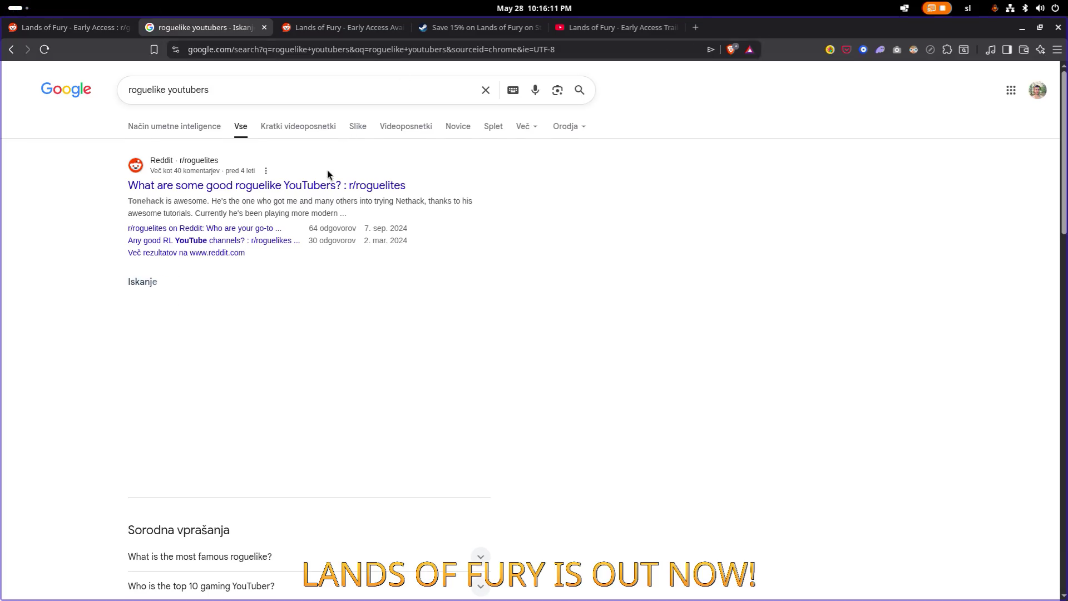
pyautogui.middleClick(339, 169)
pyautogui.scroll(-10, 340, 184)
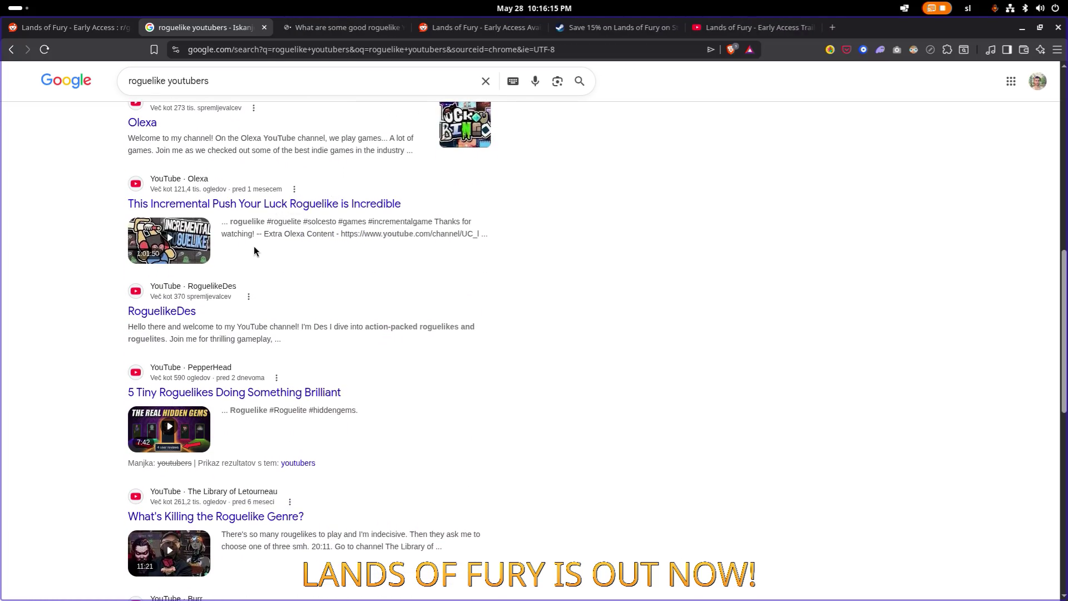
pyautogui.scroll(-12, 222, 276)
pyautogui.scroll(20, 221, 272)
pyautogui.click(185, 89)
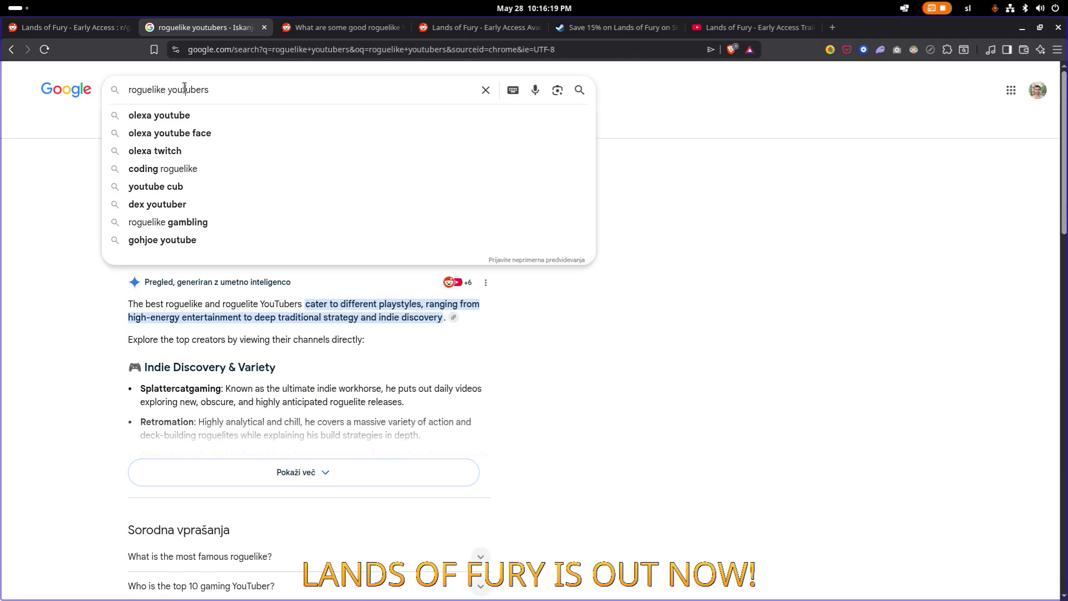
# Step: Search Google for 'woovit' after abandoning 'steam giveawa' and 'send s', and scroll the results
pyautogui.tripleClick(242, 88)
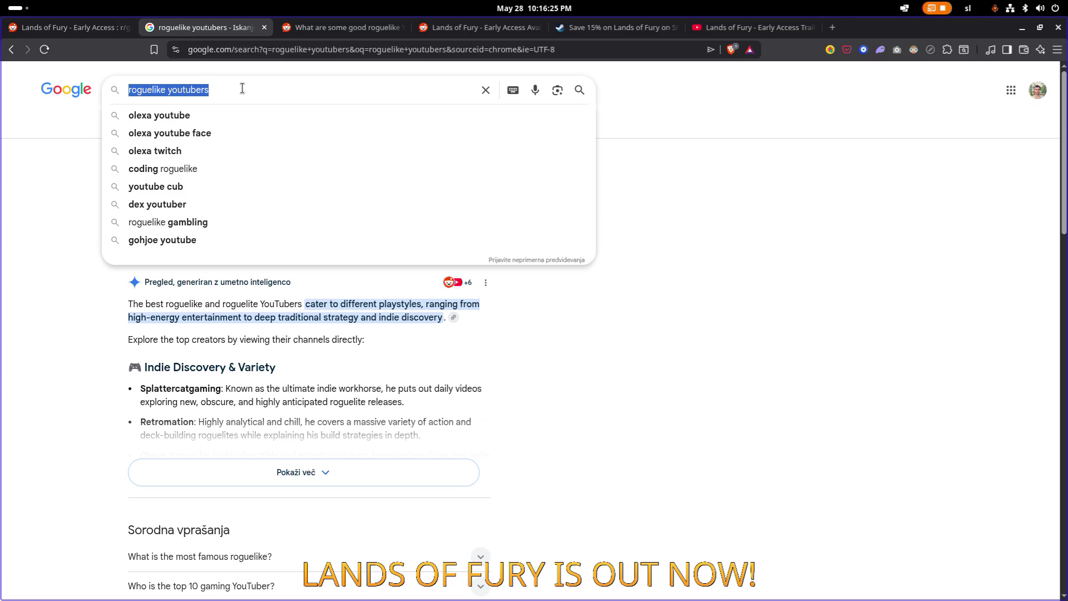
pyautogui.write('steam giv')
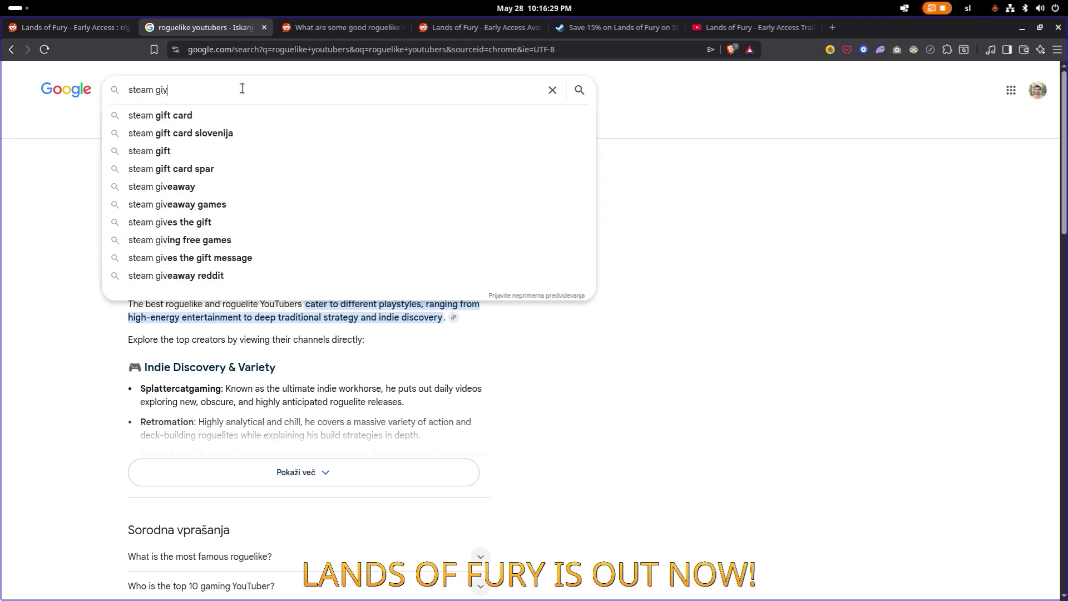
pyautogui.write('eawa')
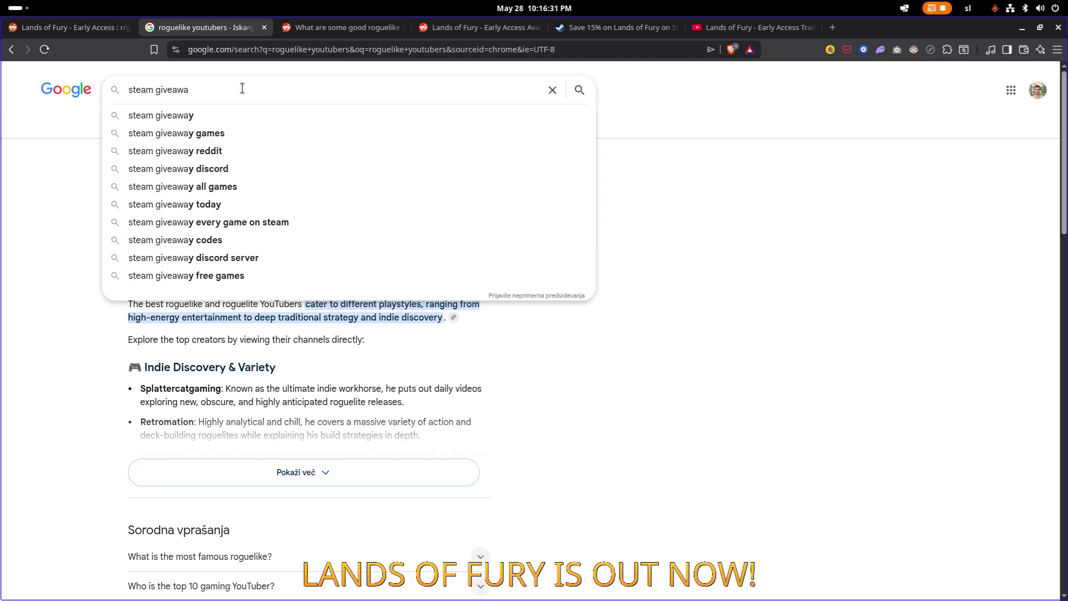
pyautogui.hotkey('ctrl', 'a')
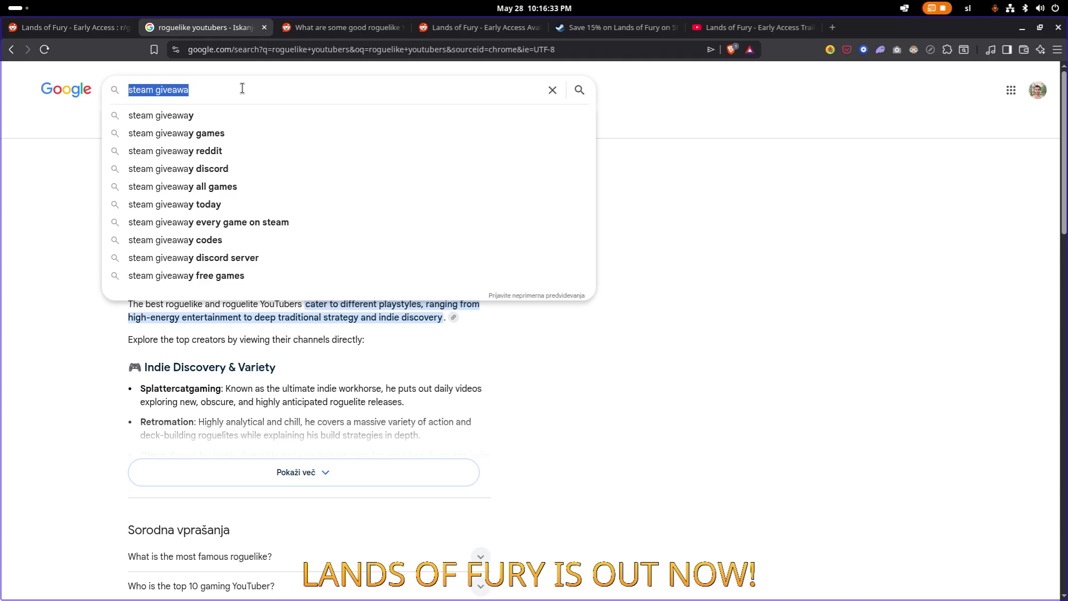
pyautogui.write('send s')
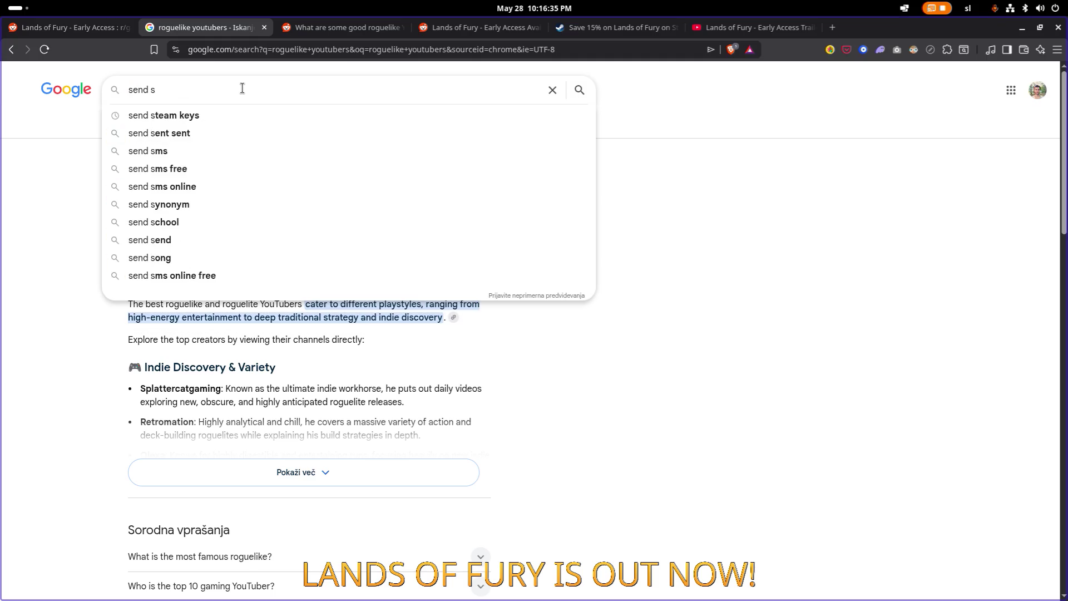
pyautogui.hotkey('ctrl', 'a')
pyautogui.write('woovit')
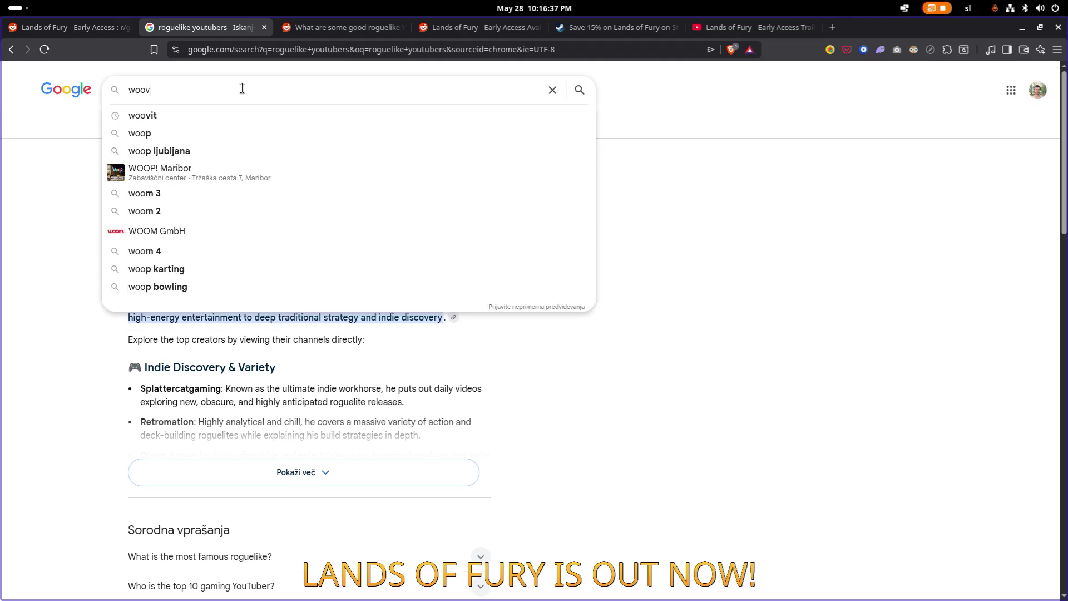
pyautogui.press('Return')
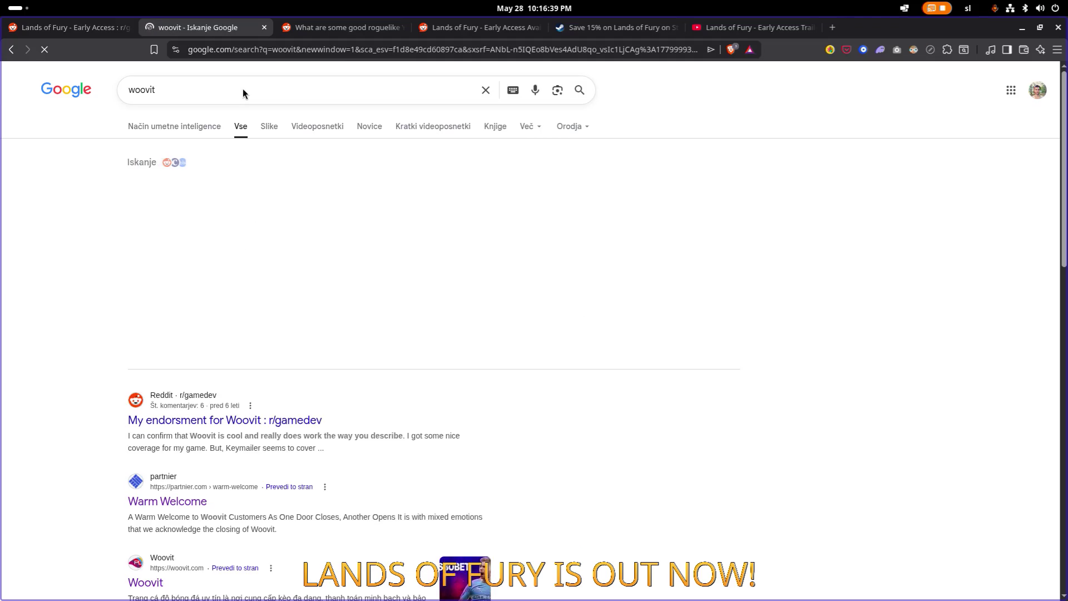
pyautogui.scroll(-3, 271, 292)
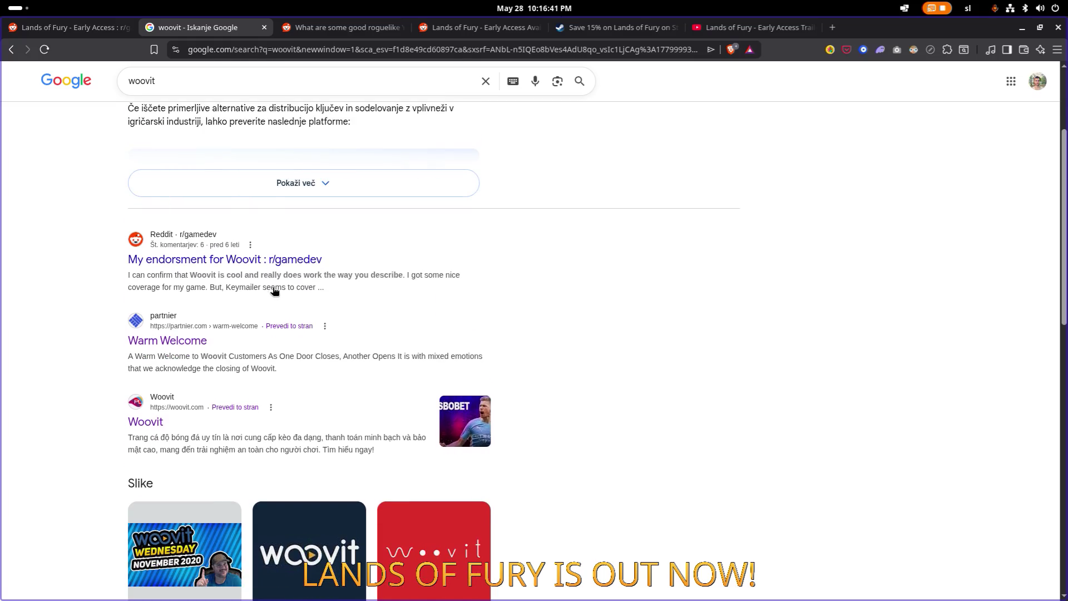
pyautogui.scroll(-2, 271, 289)
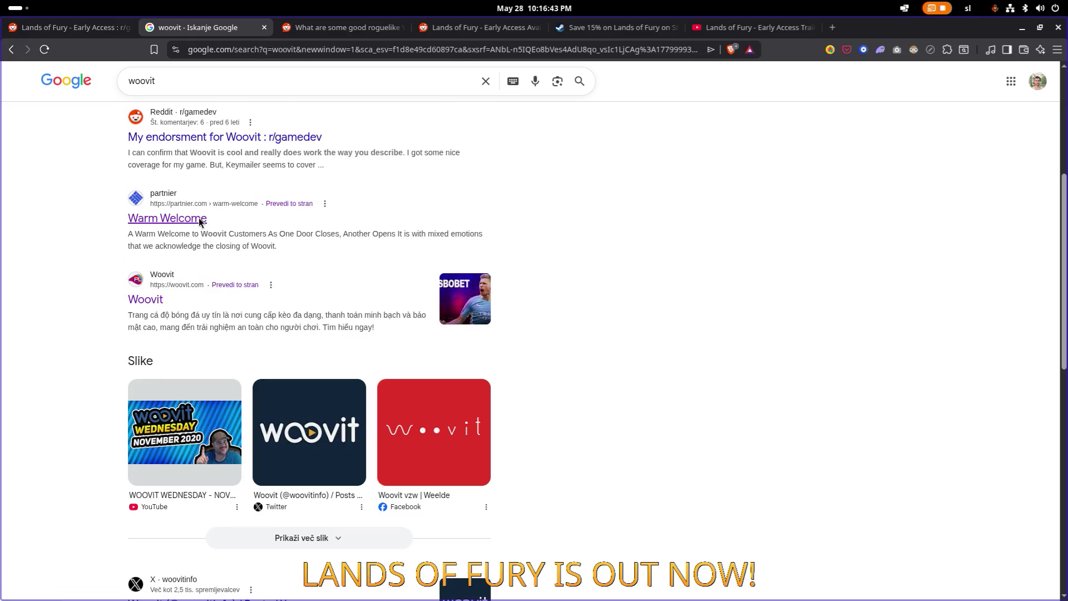
pyautogui.click(202, 218)
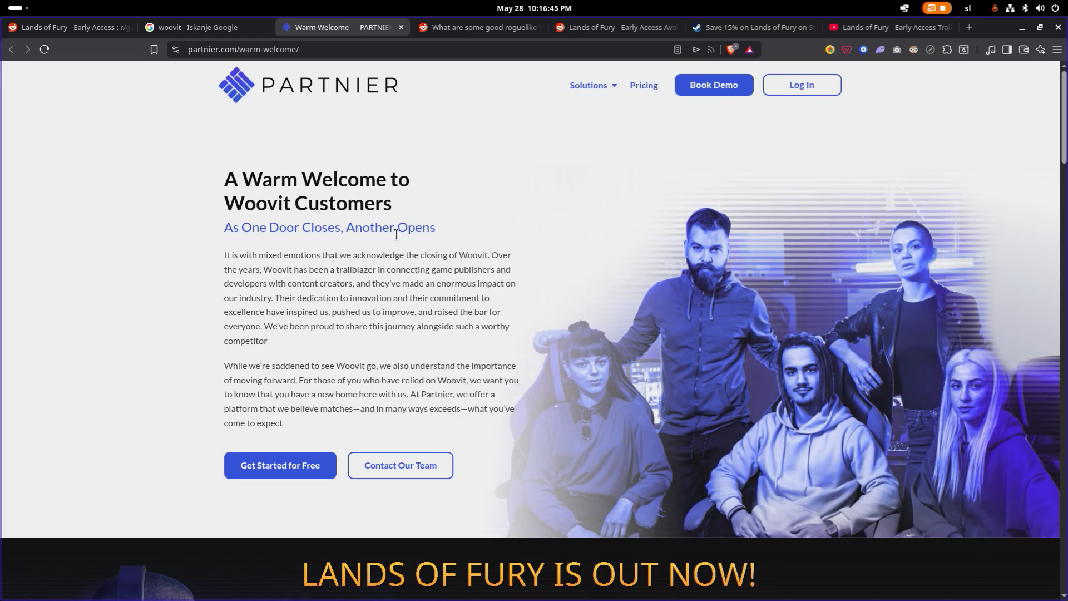
pyautogui.scroll(-5, 359, 223)
pyautogui.scroll(-15, 359, 232)
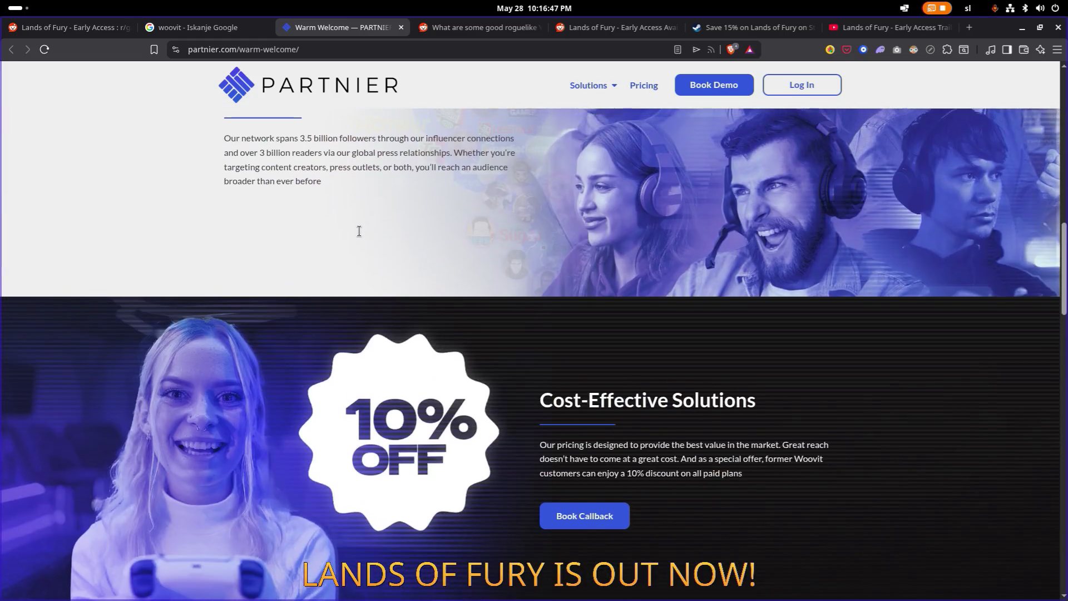
pyautogui.scroll(-15, 358, 231)
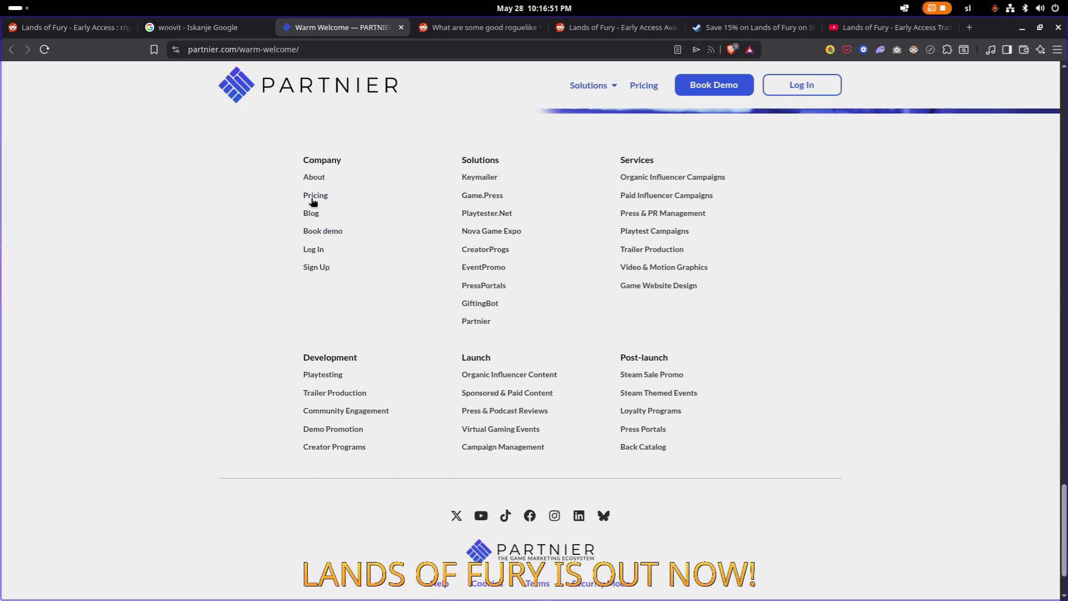
pyautogui.click(316, 197)
pyautogui.scroll(-4, 362, 215)
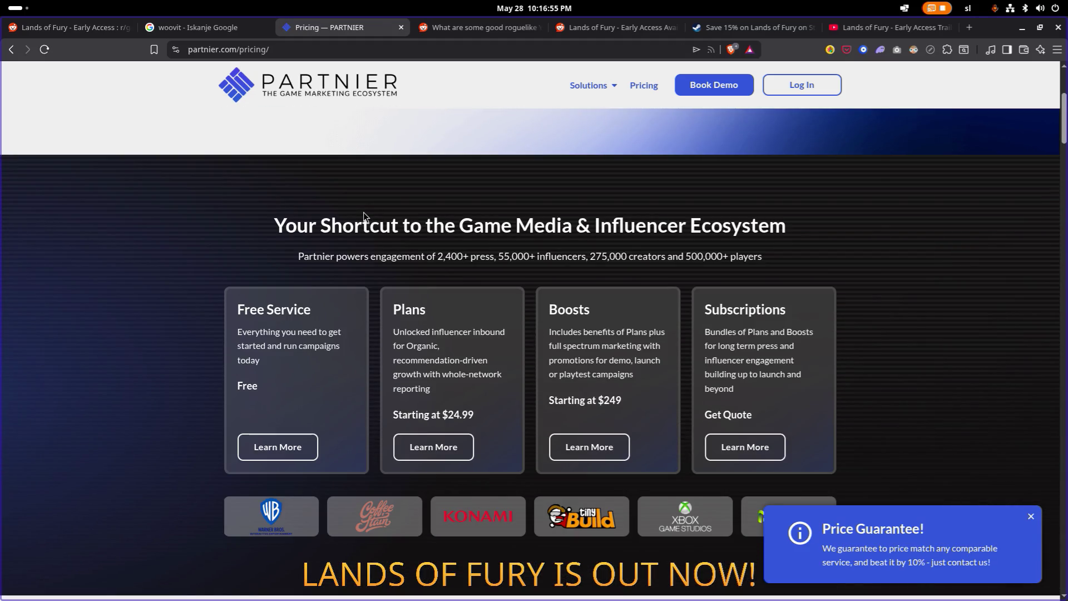
pyautogui.scroll(-3, 363, 212)
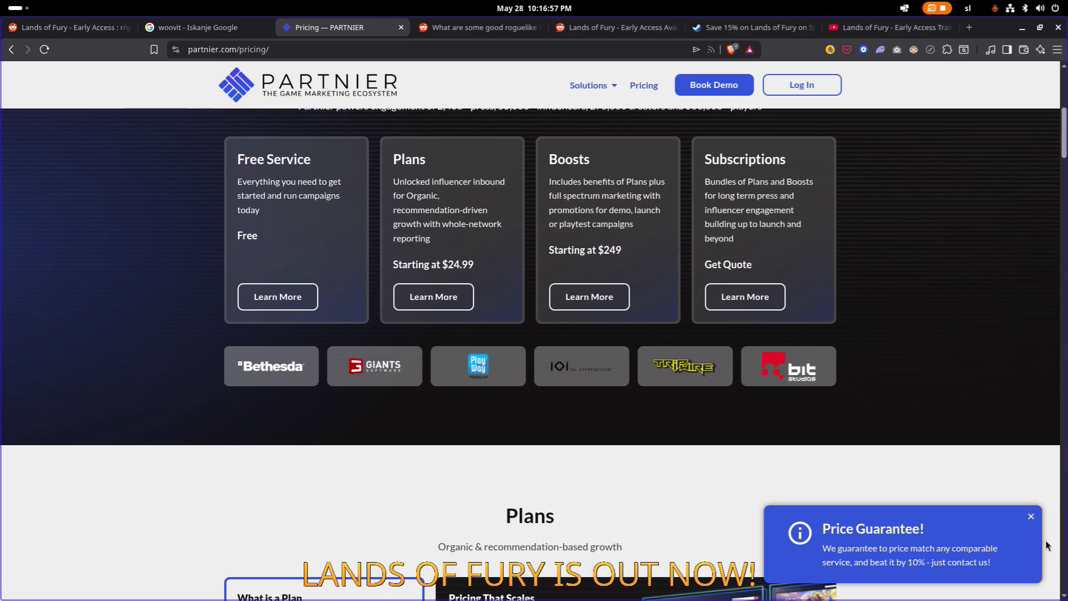
pyautogui.click(1030, 516)
pyautogui.scroll(-5, 862, 462)
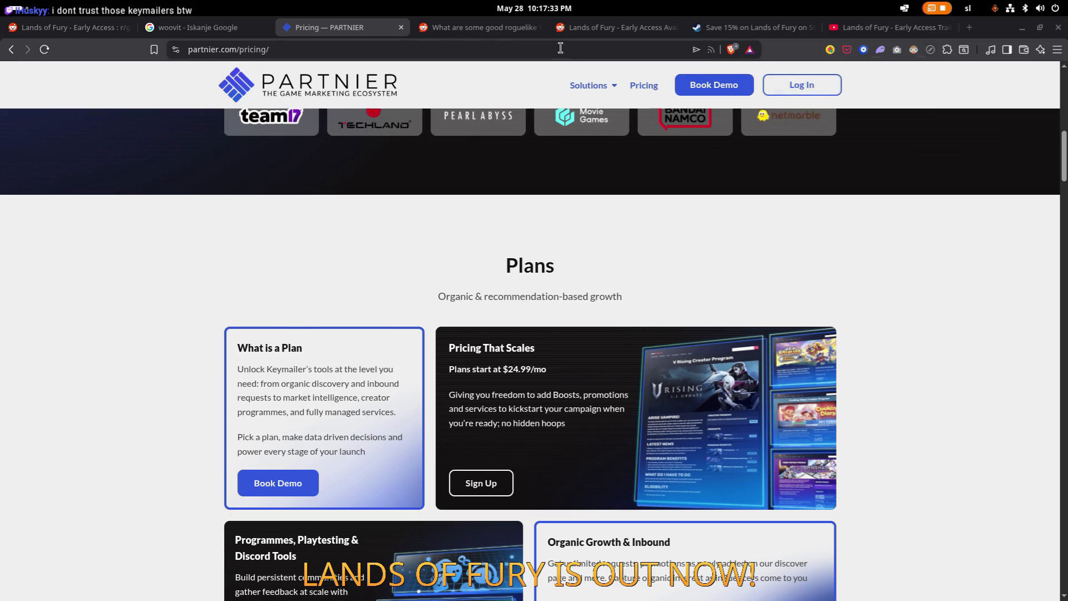
pyautogui.middleClick(349, 31)
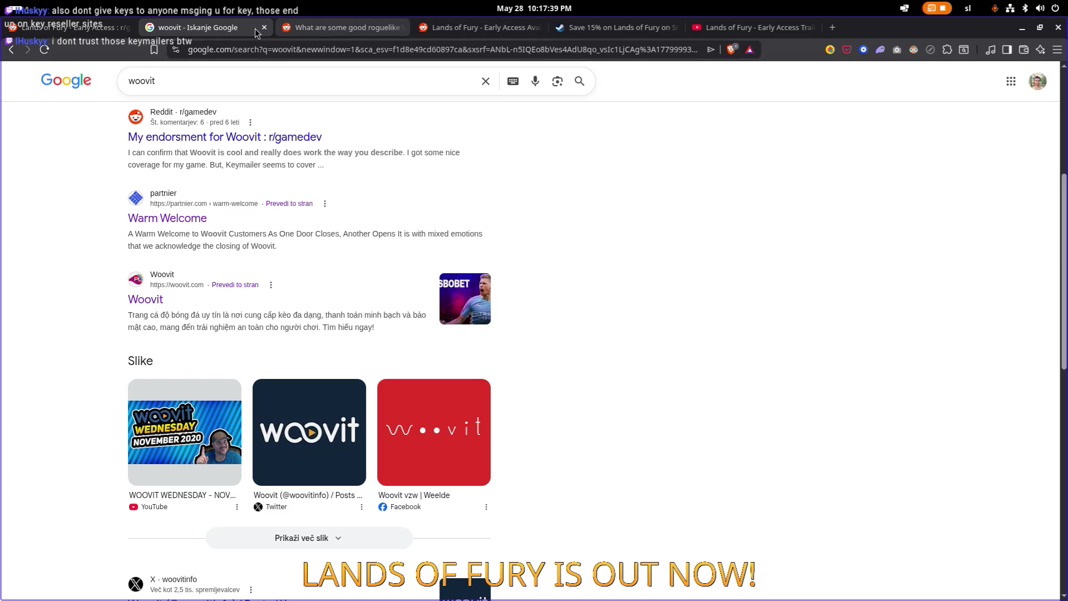
# Step: Close the woovit search results tab and bring the Lands of Fury Reddit post to the front
pyautogui.middleClick(223, 31)
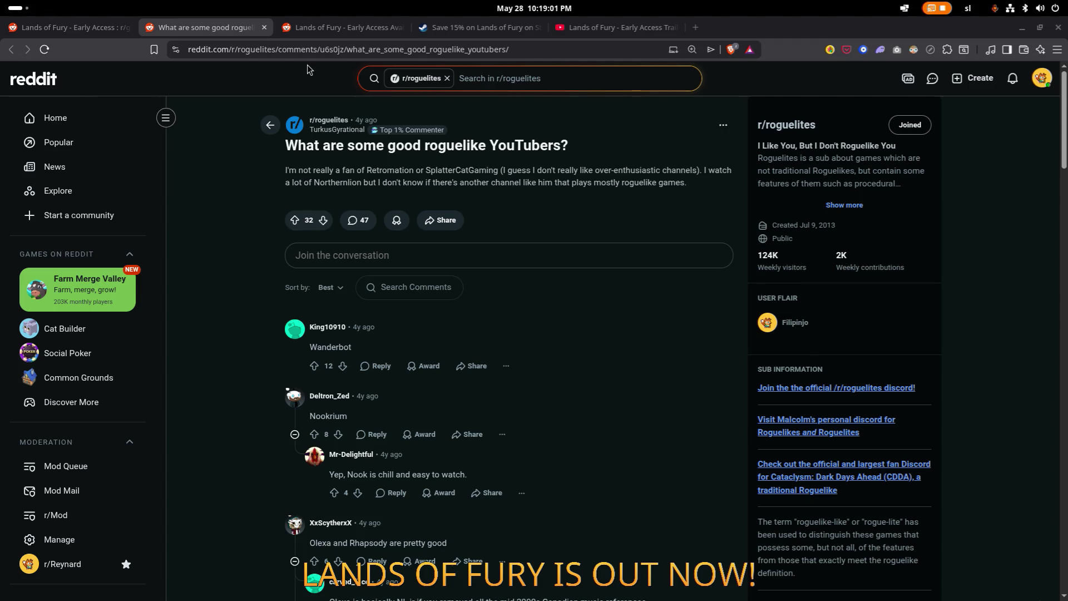
pyautogui.click(340, 28)
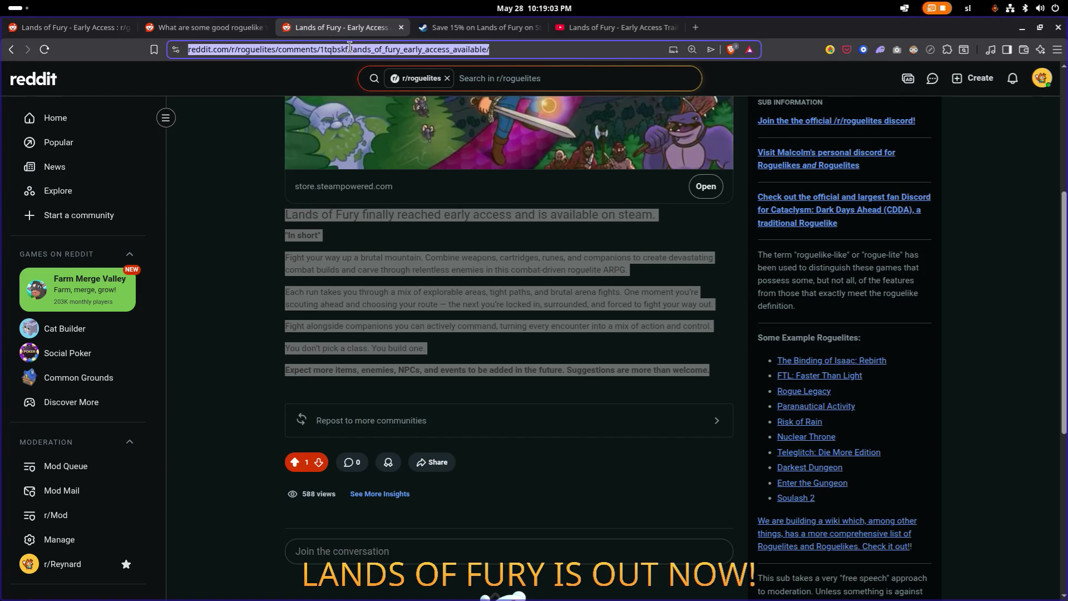
# Step: Go to the Godot Forum Lands of Fury thread, like its latest post and start a reply
pyautogui.write('for')
pyautogui.press('Return')
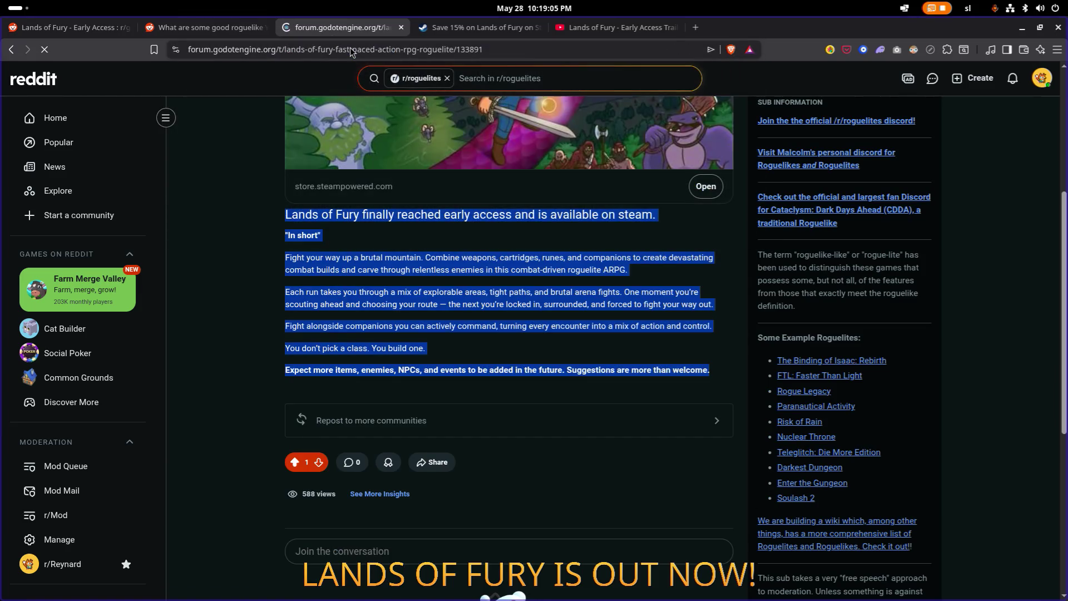
pyautogui.scroll(-20, 566, 201)
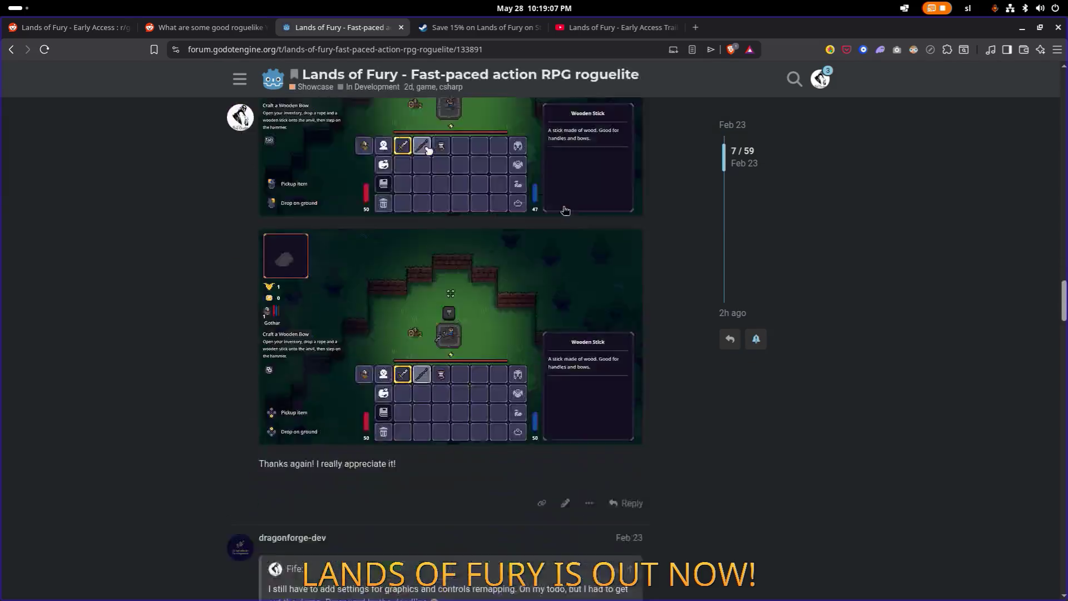
pyautogui.scroll(-20, 563, 207)
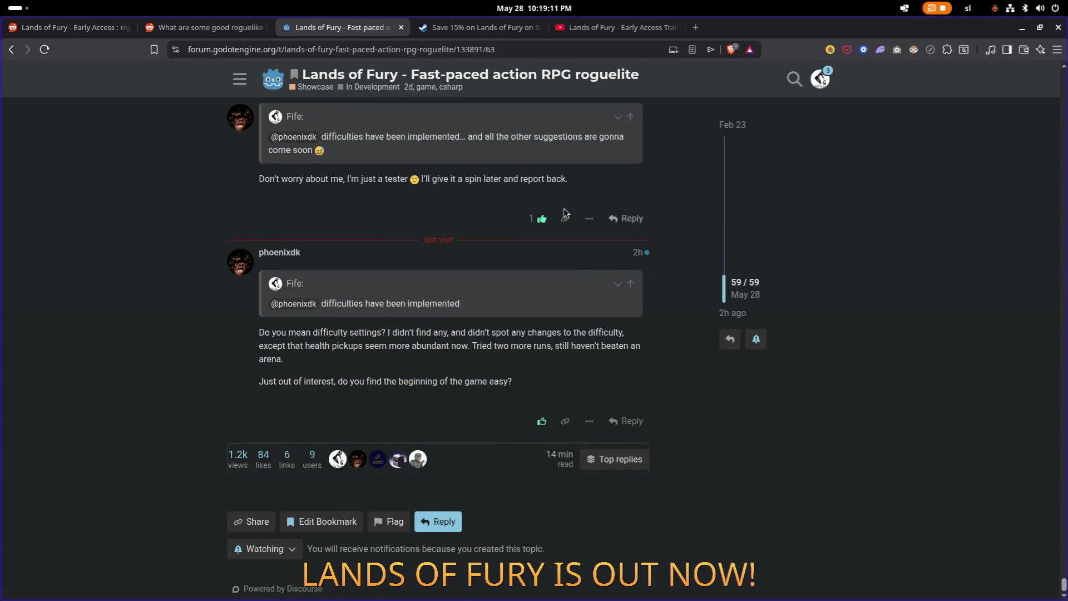
pyautogui.scroll(8, 563, 212)
pyautogui.scroll(-4, 564, 212)
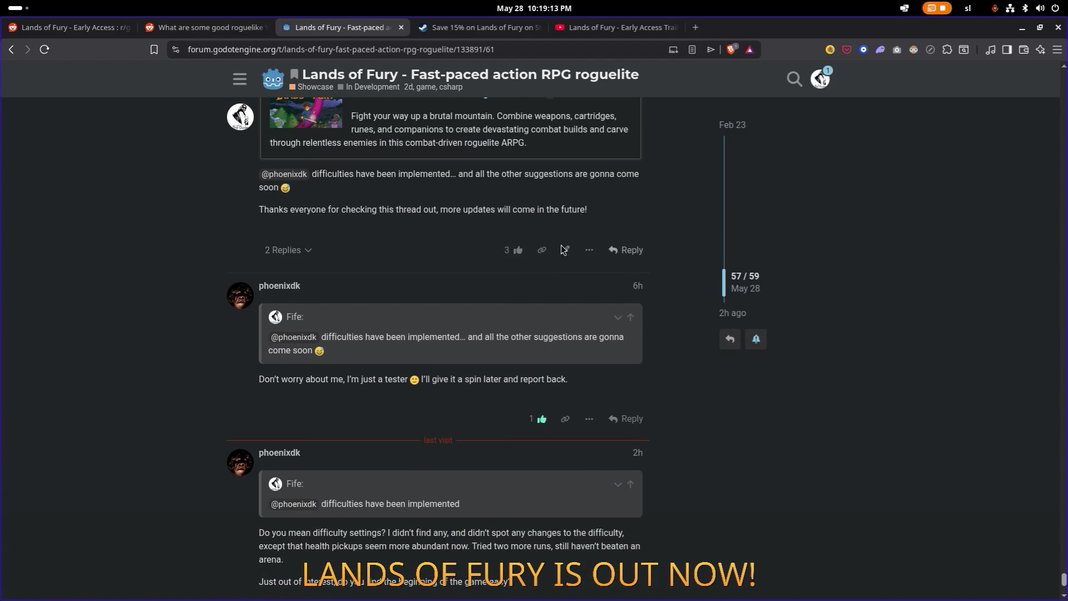
pyautogui.scroll(-5, 539, 417)
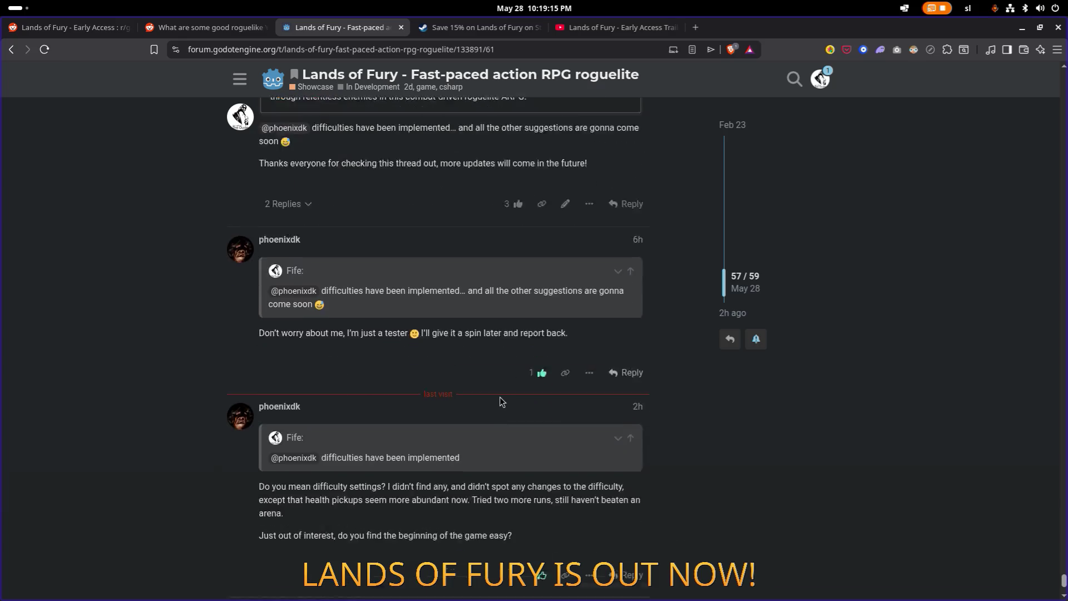
pyautogui.click(542, 422)
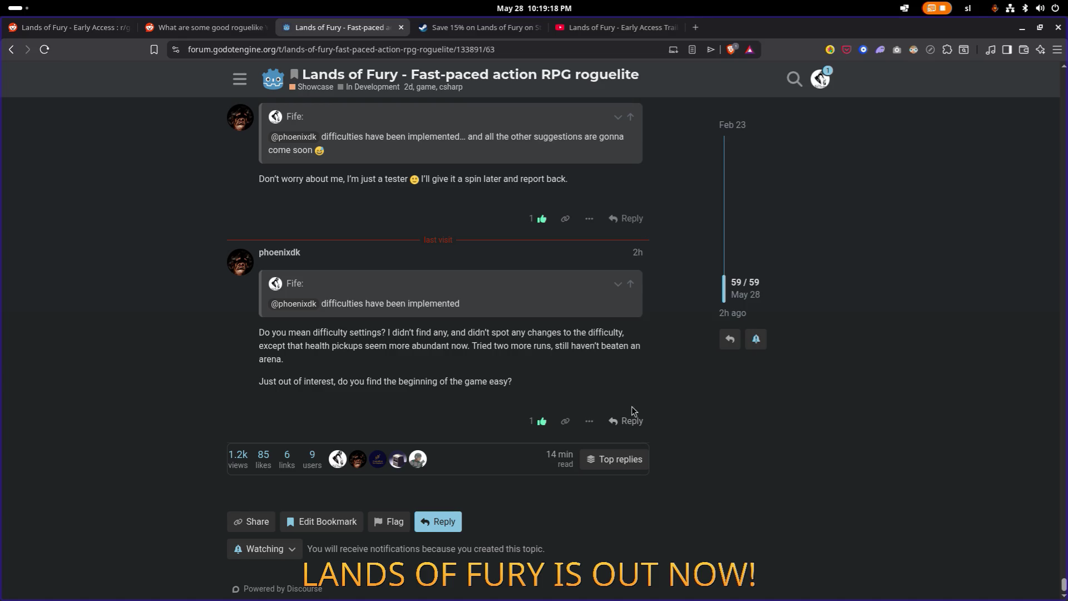
pyautogui.click(632, 421)
# Step: Begin the reply: options menu -> general -> difficulty -> easy increases your damage by 50%
pyautogui.write('Th')
pyautogui.press('BackSpace')
pyautogui.press('BackSpace')
pyautogui.write('There is')
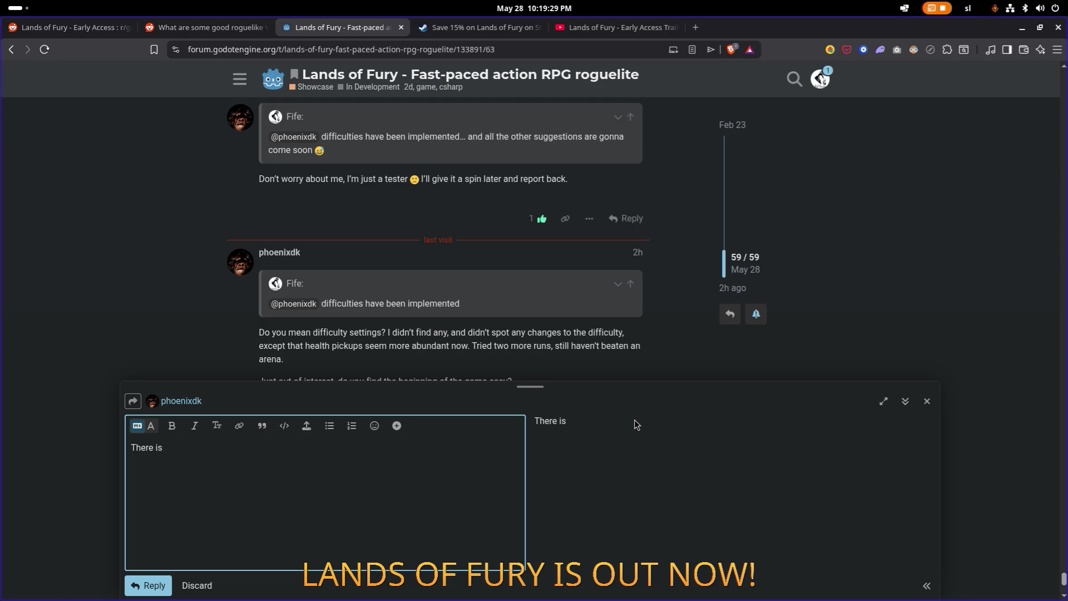
pyautogui.press('BackSpace')
pyautogui.press('BackSpace')
pyautogui.press('BackSpace')
pyautogui.write('are g')
pyautogui.write('e')
pyautogui.press('BackSpace')
pyautogui.press('BackSpace')
pyautogui.press('BackSpace')
pyautogui.write('is a button')
pyautogui.write(' in the optio')
pyautogui.write('ns menu')
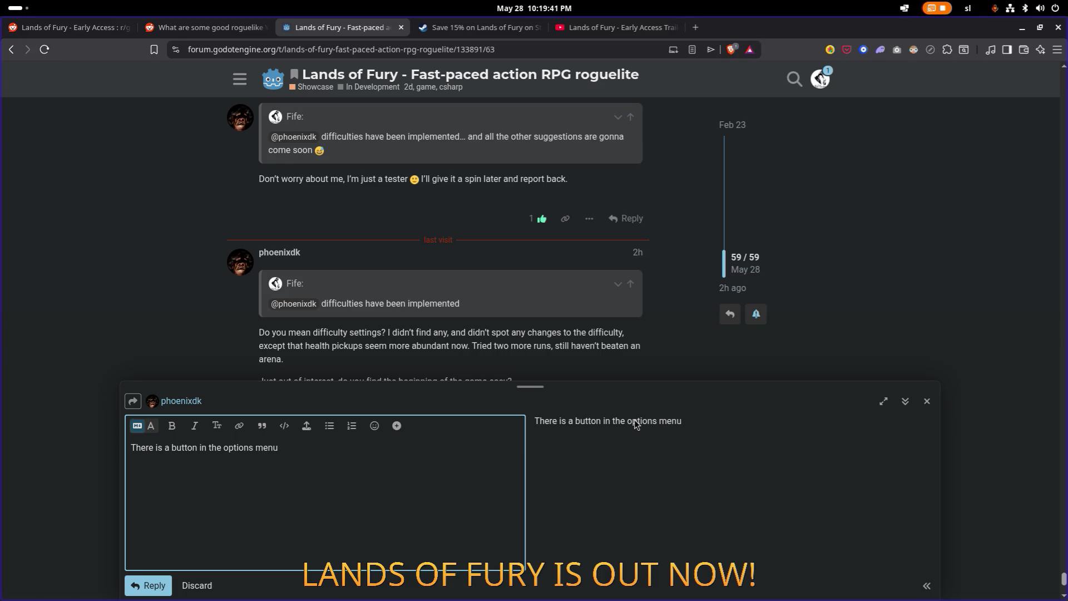
pyautogui.write('-')
pyautogui.write(' gen')
pyautogui.press('BackSpace')
pyautogui.write('neral')
pyautogui.write('> ')
pyautogui.write('easy')
pyautogui.press('BackSpace')
pyautogui.press('BackSpace')
pyautogui.write('y')
pyautogui.press('BackSpace')
pyautogui.press('BackSpace')
pyautogui.press('BackSpace')
pyautogui.write('difficulty -> e')
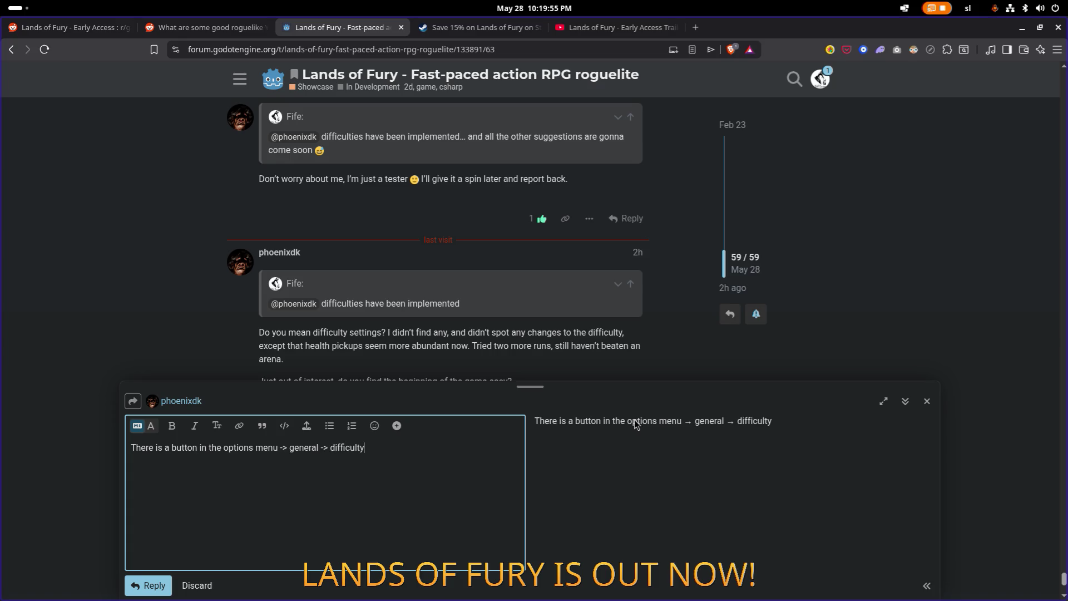
pyautogui.write('asy')
pyautogui.write('.')
pyautogui.write(' That')
pyautogui.write(' increas')
pyautogui.write('ey')
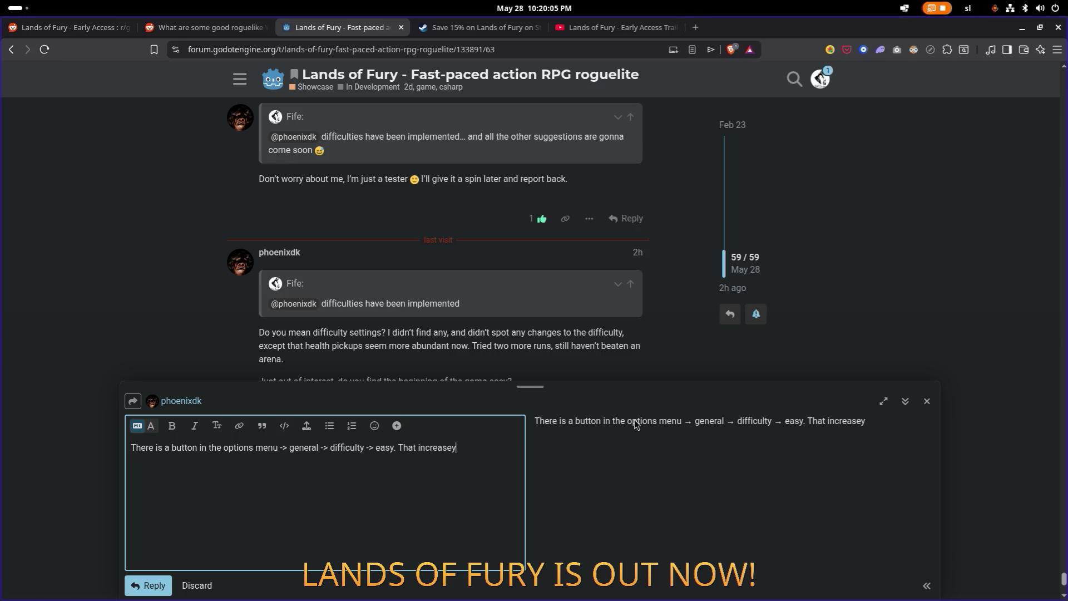
pyautogui.press('BackSpace')
pyautogui.write('s your damage ')
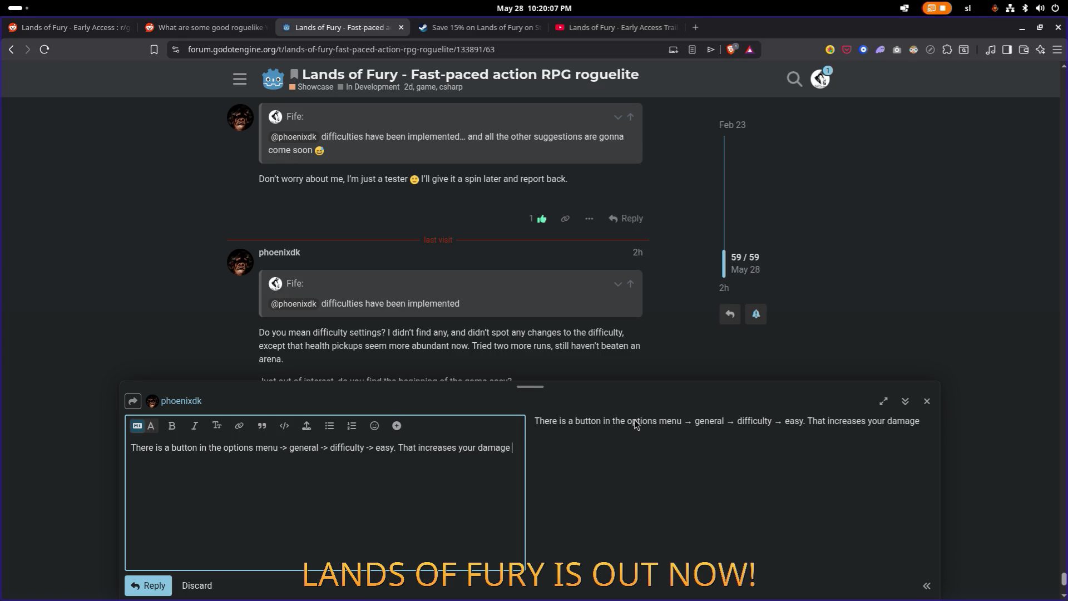
pyautogui.write('by 50%')
# Step: Add 'outgoing', 50% less incoming damage, 20% easier arena waves, and a closing request with a sweat_smile emoji
pyautogui.press('Left')
pyautogui.press('Left')
pyautogui.press('Left')
pyautogui.write('outgoing')
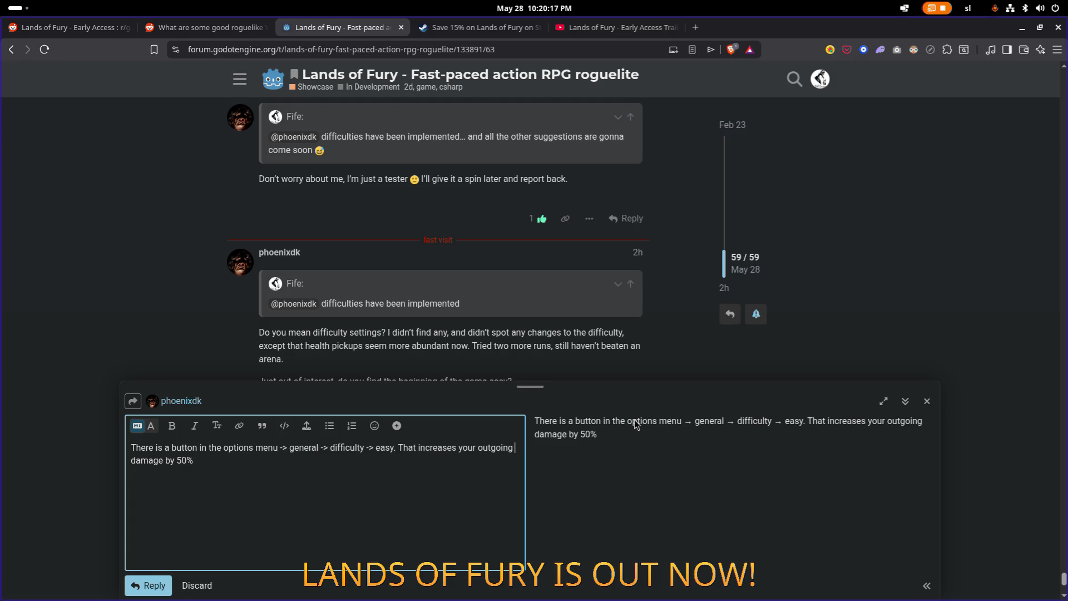
pyautogui.hotkey('ctrl', 'End')
pyautogui.write('and deace')
pyautogui.write('reases ')
pyautogui.write('the ')
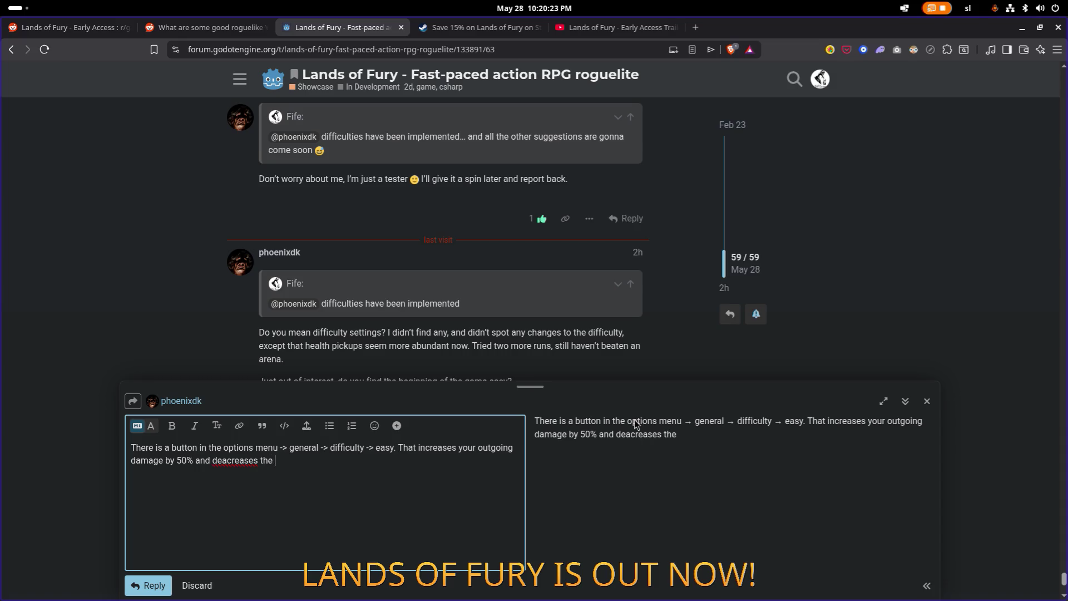
pyautogui.write('incoming damage ')
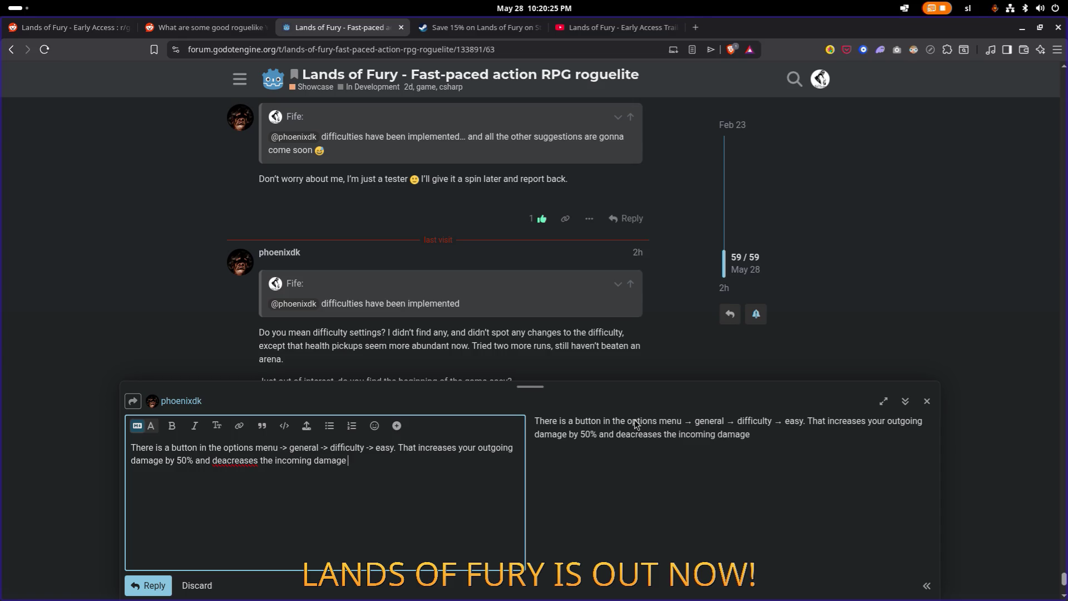
pyautogui.write('by 50%.')
pyautogui.write(' It also reduces the ')
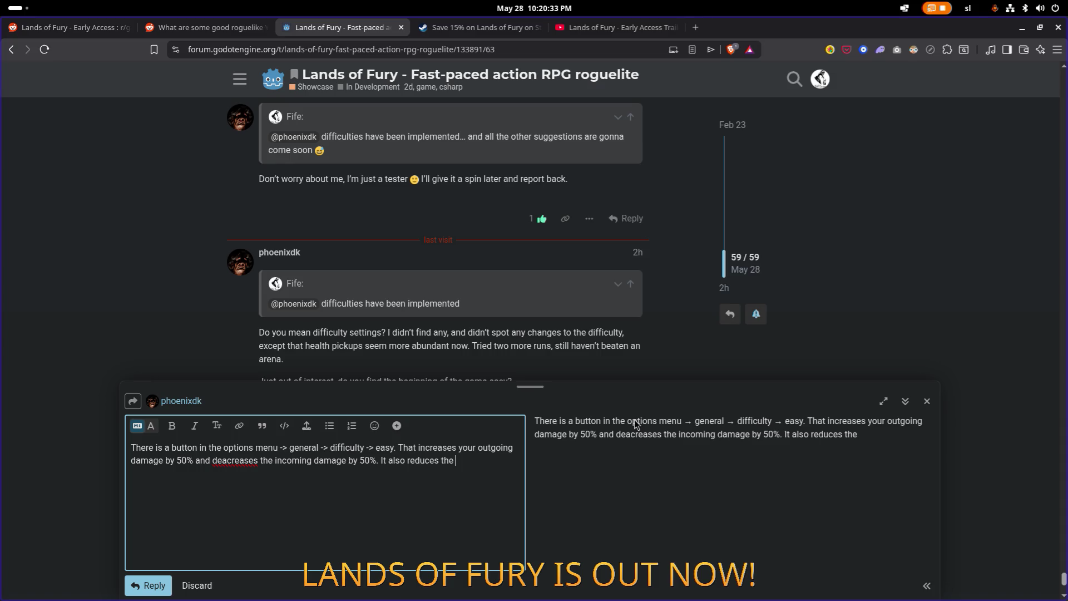
pyautogui.write('arena wave difficulty by 20&')
pyautogui.press('BackSpace')
pyautogui.write('%, pleas')
pyautogui.press('BackSpace')
pyautogui.press('BackSpace')
pyautogui.press('BackSpace')
pyautogui.write('please let me know if')
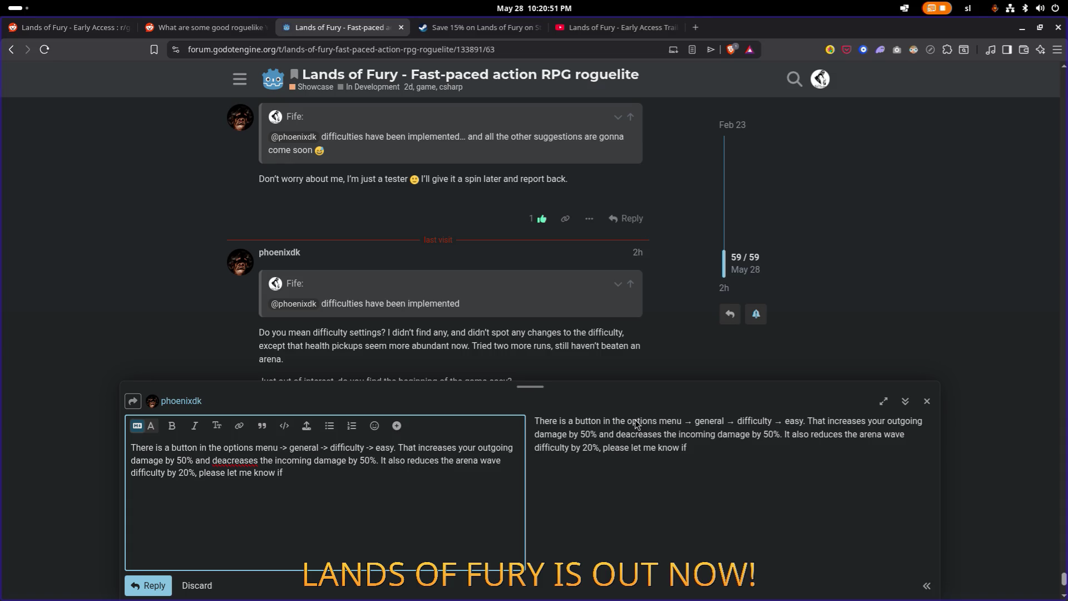
pyautogui.write(' it feels be')
pyautogui.write('tter :)')
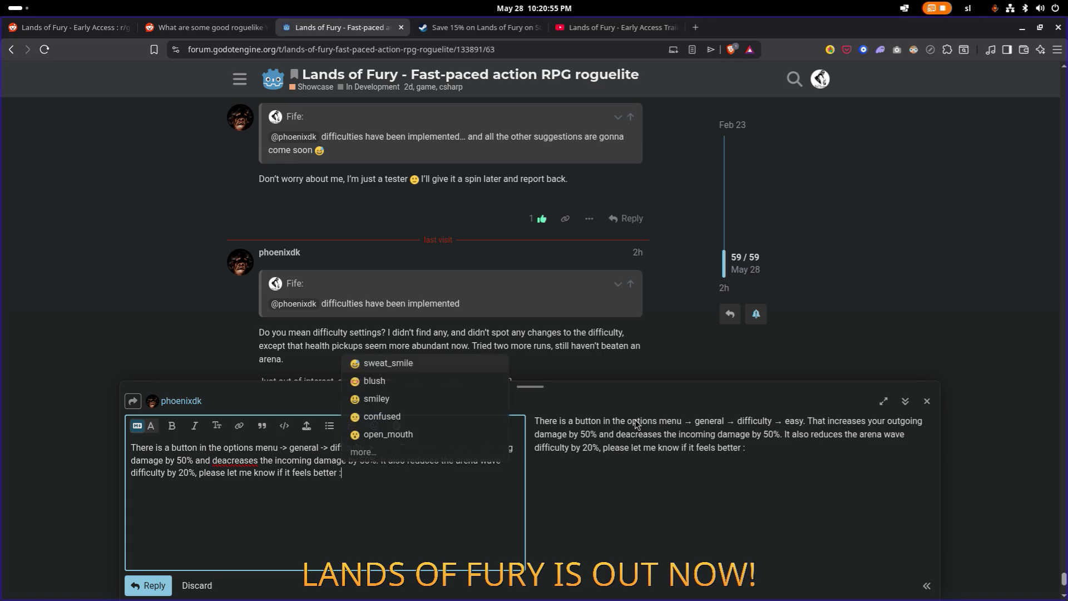
pyautogui.press('BackSpace')
pyautogui.press('Return')
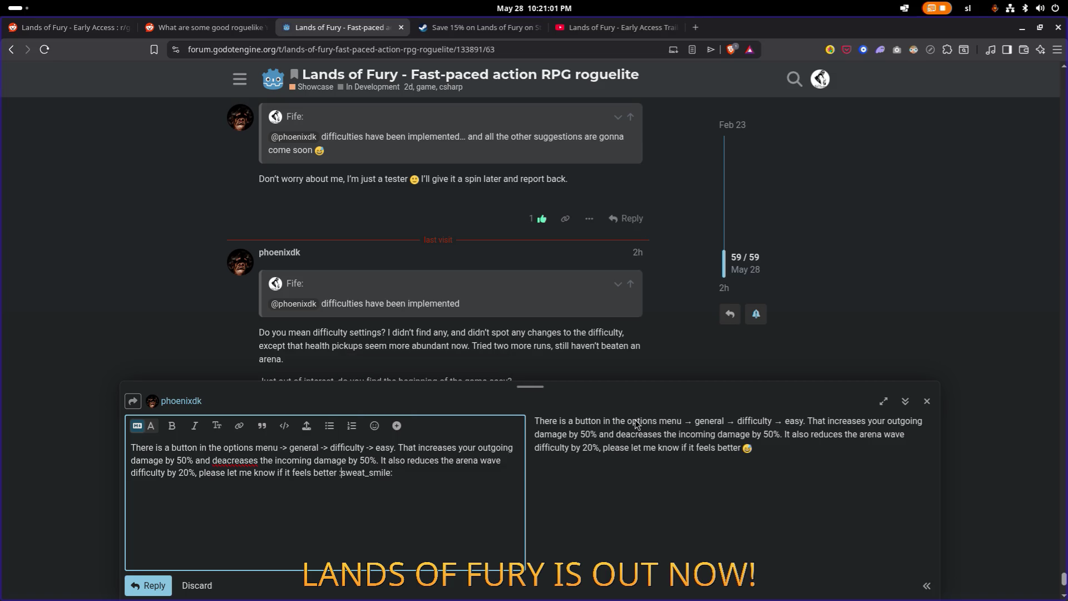
# Step: Correct the misspelling 'deacreases' to 'decreases' using the spelling suggestions
pyautogui.scroll(-3, 631, 259)
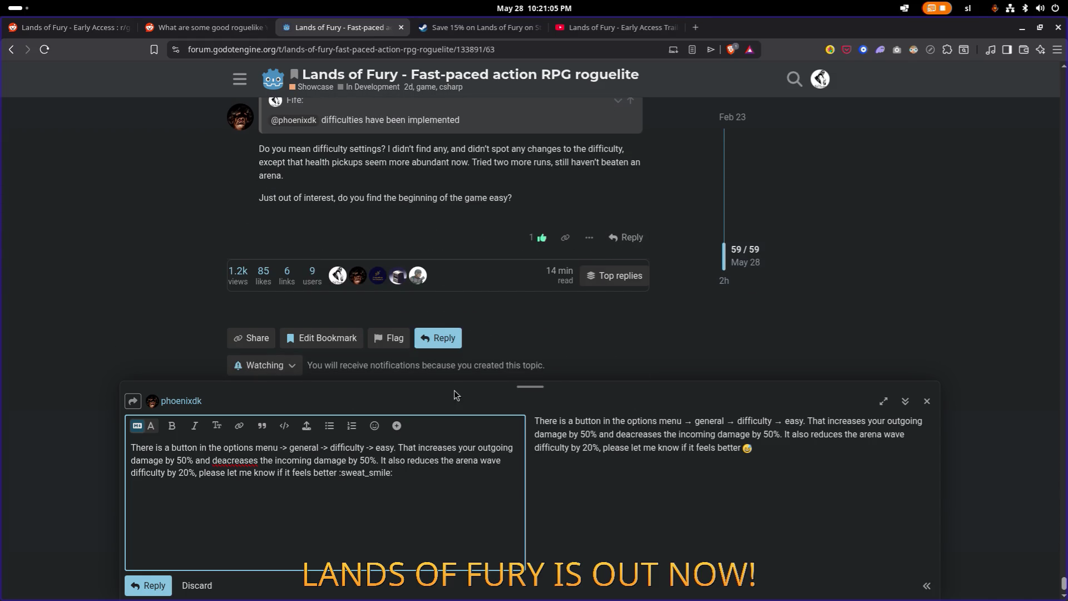
pyautogui.click(440, 478)
pyautogui.rightClick(244, 461)
pyautogui.click(346, 213)
# Step: Add a paragraph saying the beginning can be easy if you equip and level up the right cartridges, then switch to Godot
pyautogui.click(342, 489)
pyautogui.press('Return')
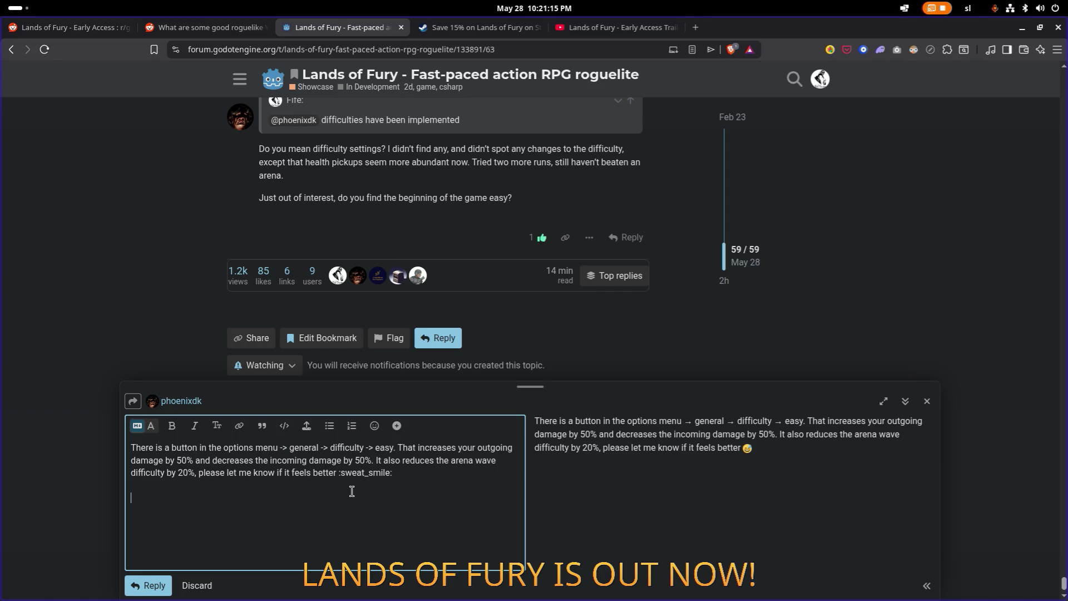
pyautogui.write('The begin')
pyautogui.write('ning')
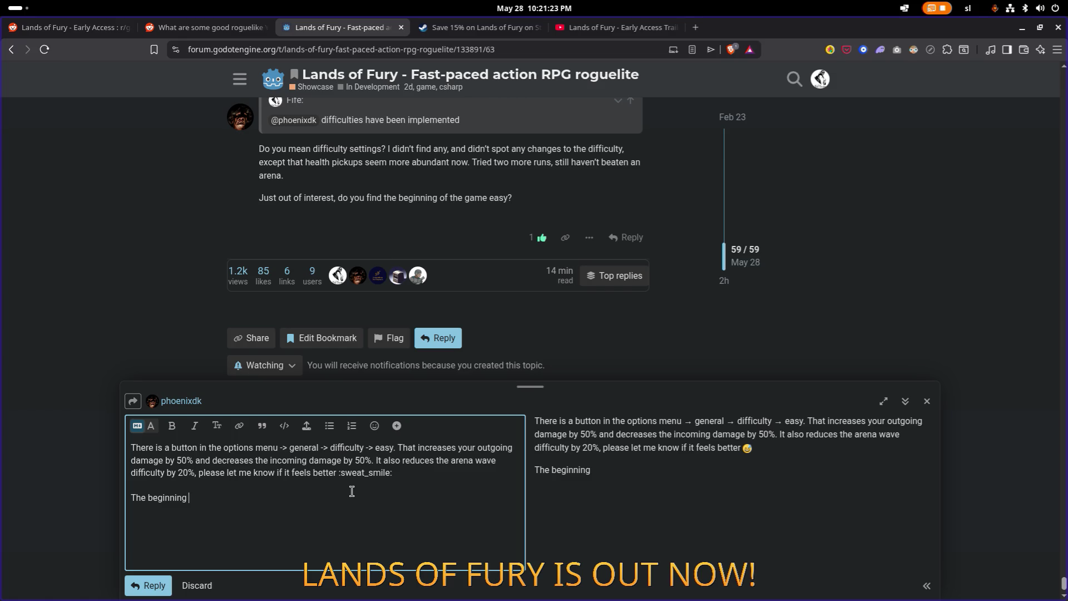
pyautogui.write('can')
pyautogui.write('be eas')
pyautogui.press('BackSpace')
pyautogui.write('ou just have to')
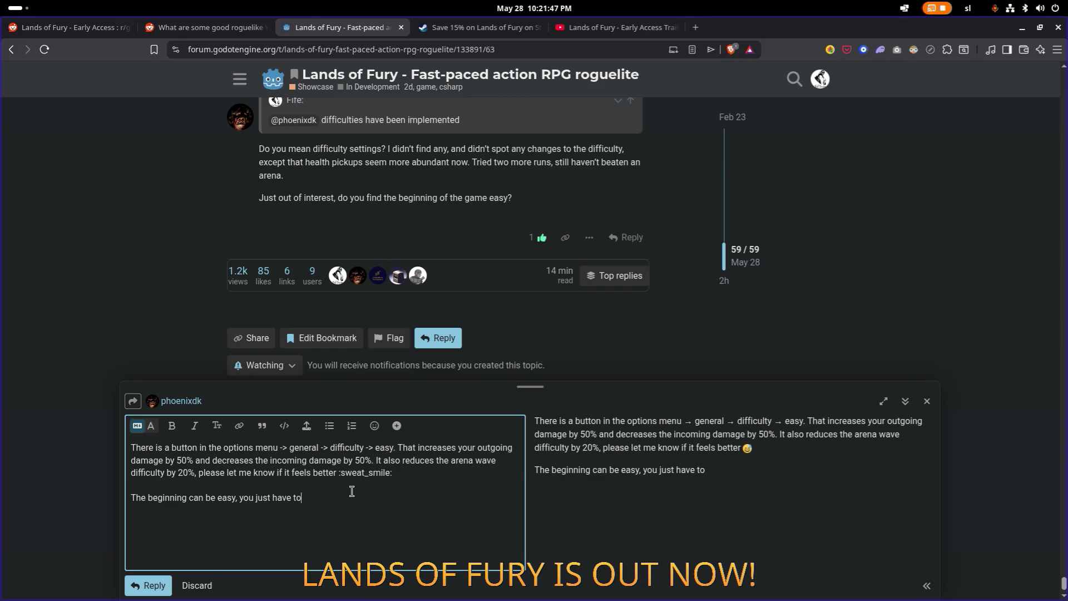
pyautogui.press('BackSpace')
pyautogui.press('BackSpace')
pyautogui.press('BackSpace')
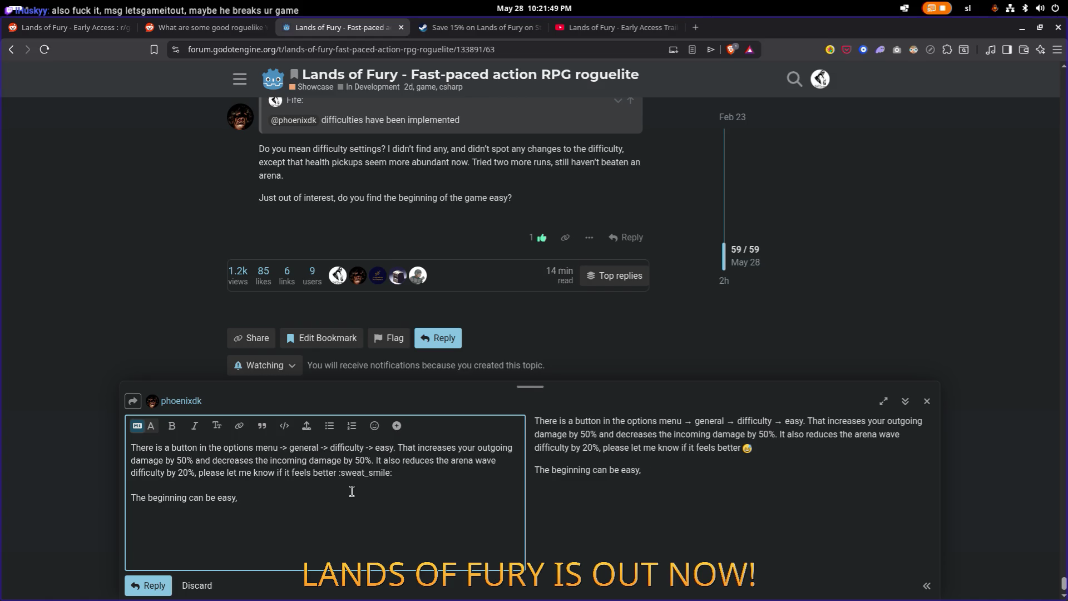
pyautogui.write('f you ')
pyautogui.write('equip')
pyautogui.write(' right ')
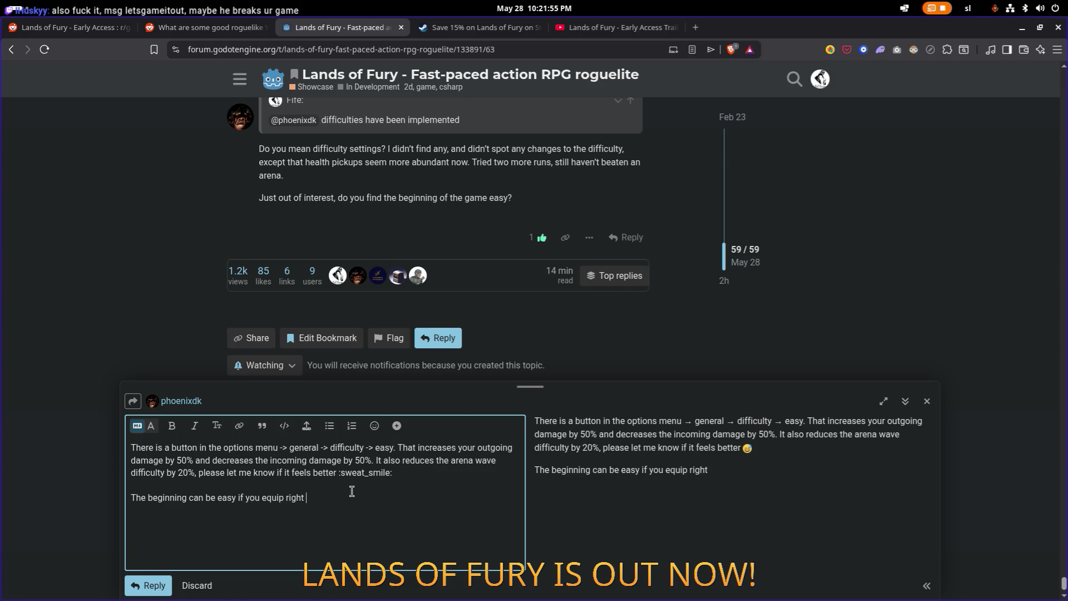
pyautogui.write('cartridges a')
pyautogui.write('nd')
pyautogui.press('BackSpace')
pyautogui.press('BackSpace')
pyautogui.press('BackSpace')
pyautogui.write('nd level them up. ')
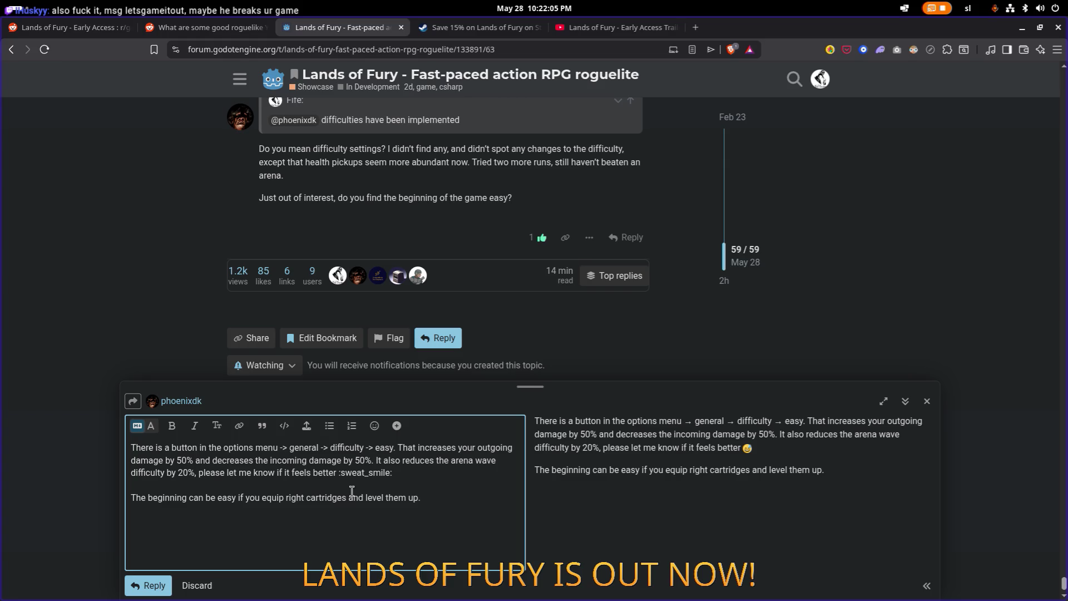
pyautogui.write("I'd recommend ")
pyautogui.write('you to')
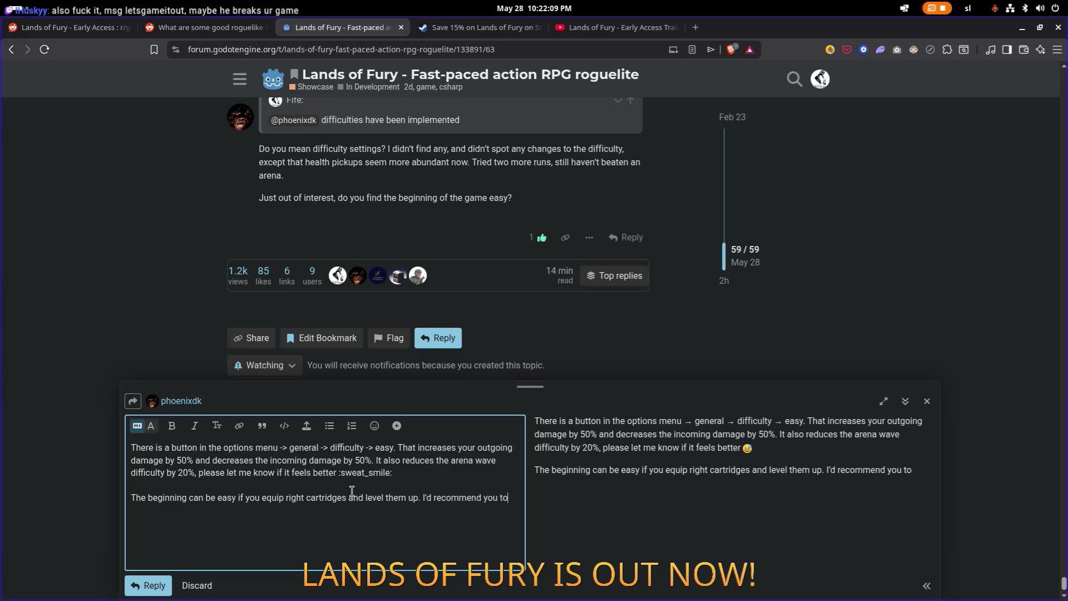
pyautogui.write(' try ou')
pyautogui.hotkey('alt', 'Tab')
pyautogui.hotkey('alt', 'Tab')
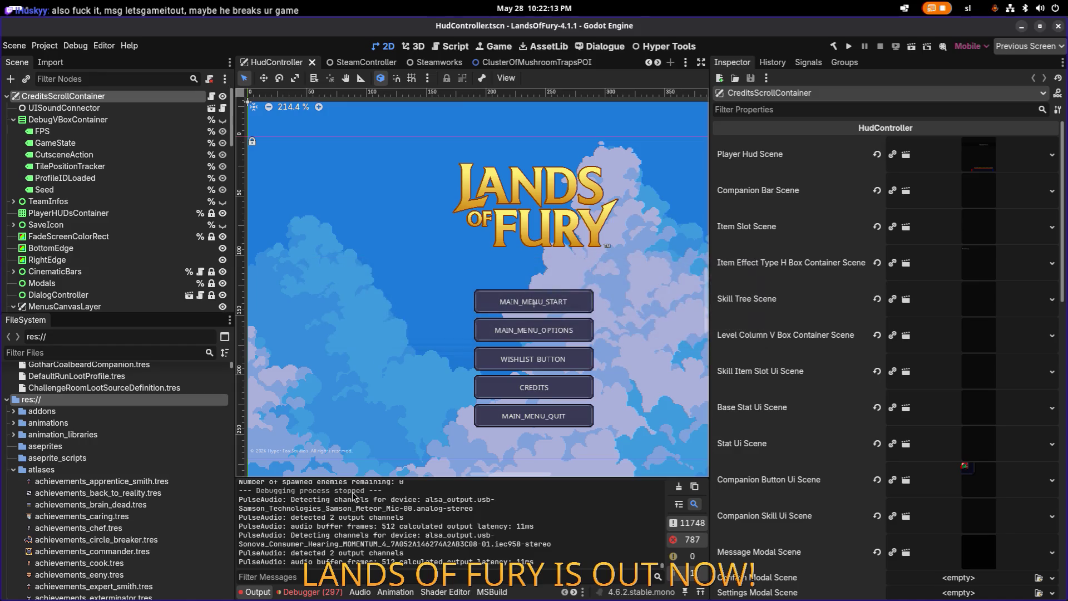
# Step: Build and run the LandsOfFury project from the Godot editor's Run Project button
pyautogui.click(847, 47)
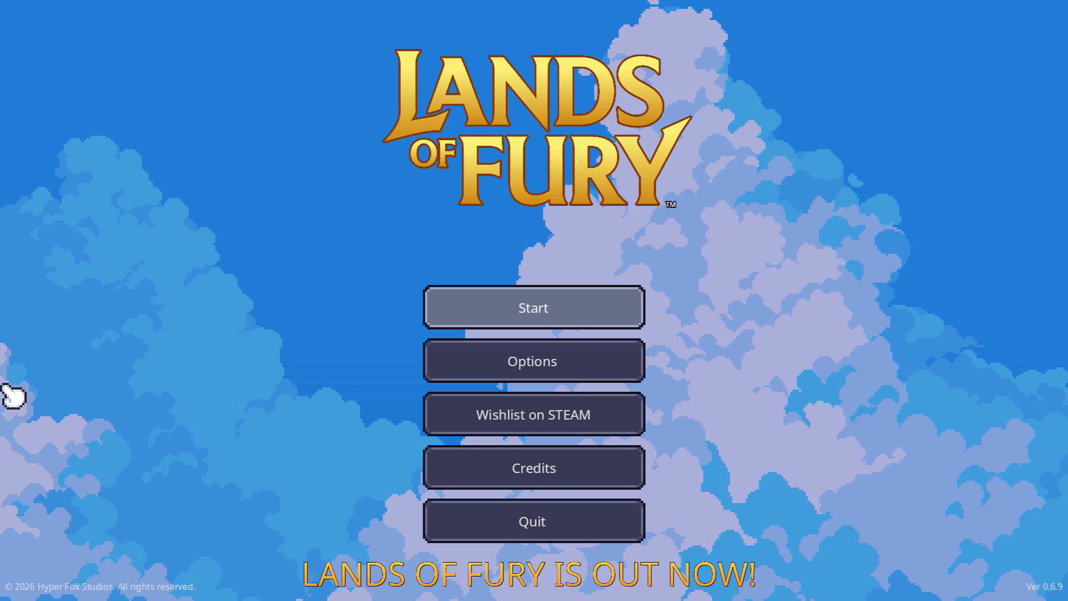
# Step: Start Lands of Fury from the main menu on the first player profile
pyautogui.click(504, 311)
pyautogui.click(460, 313)
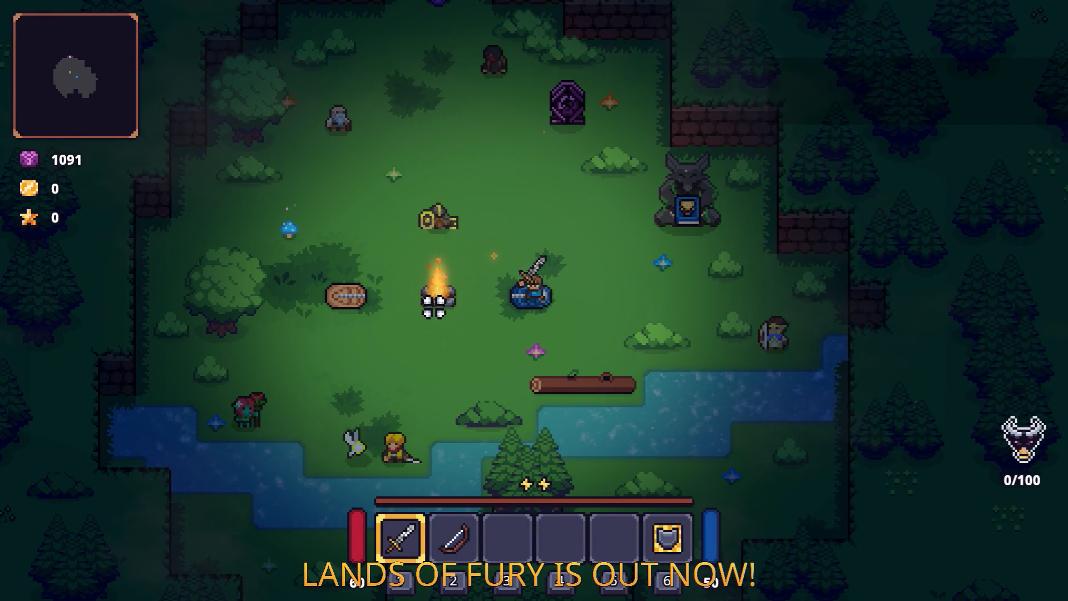
pyautogui.press('space')
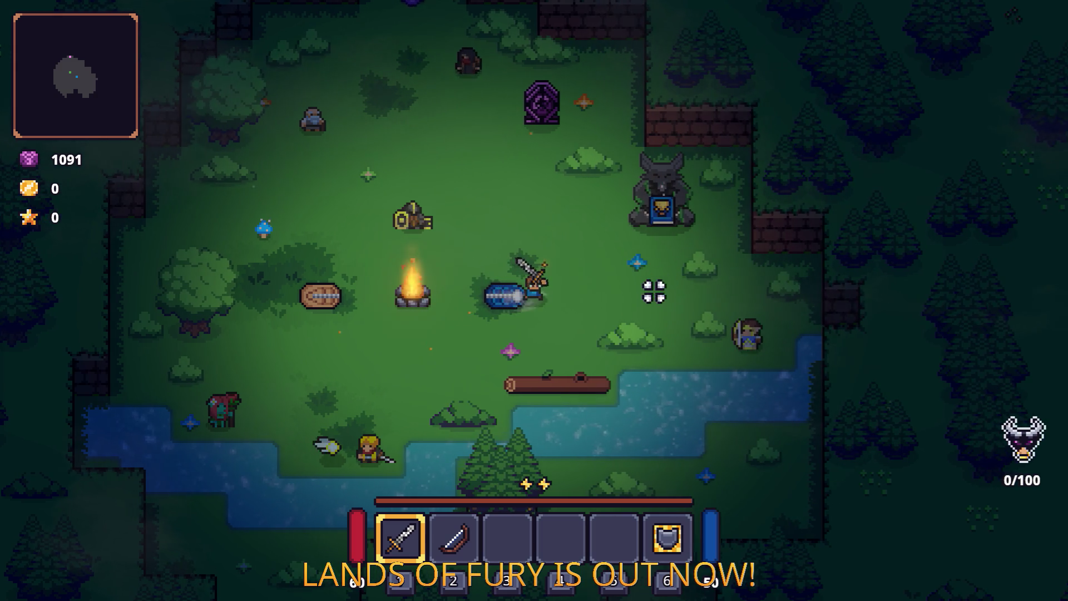
pyautogui.press('space')
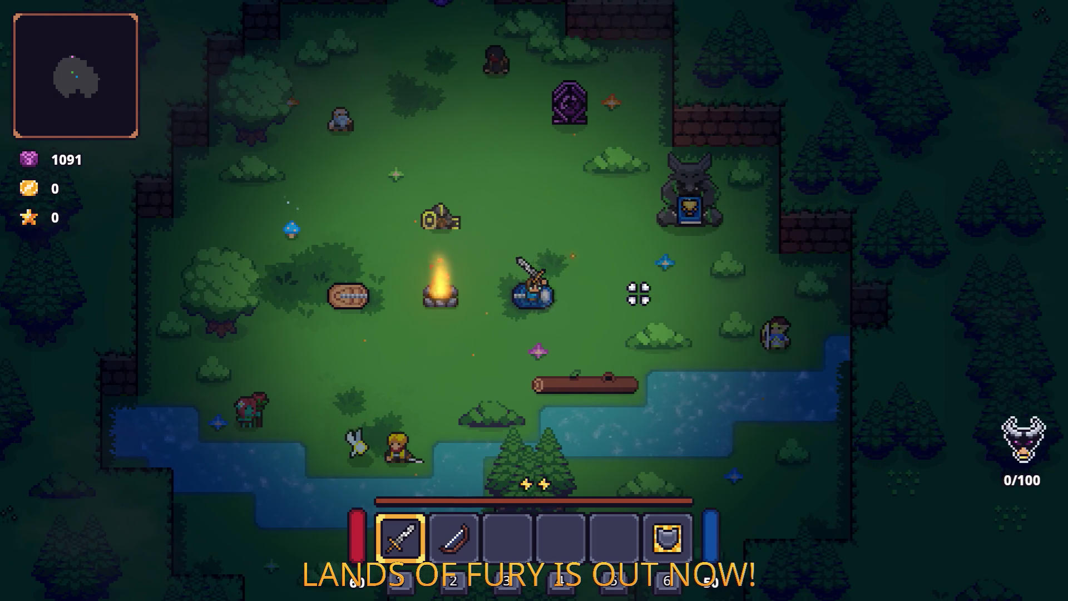
# Step: Walk the character around the campfire clearing and open the inventory grid
pyautogui.press('d')
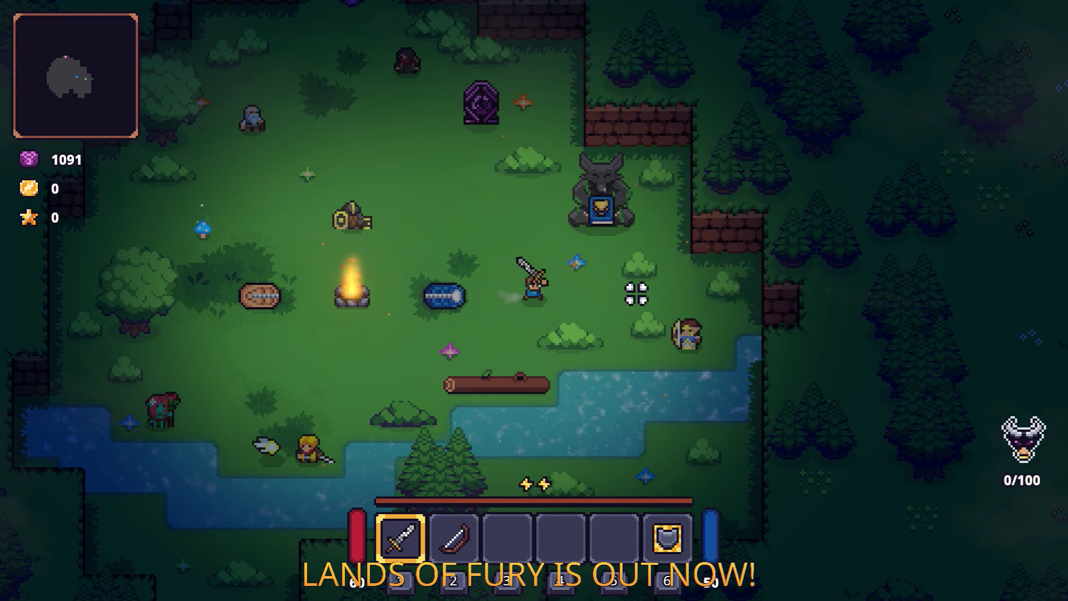
pyautogui.press('d')
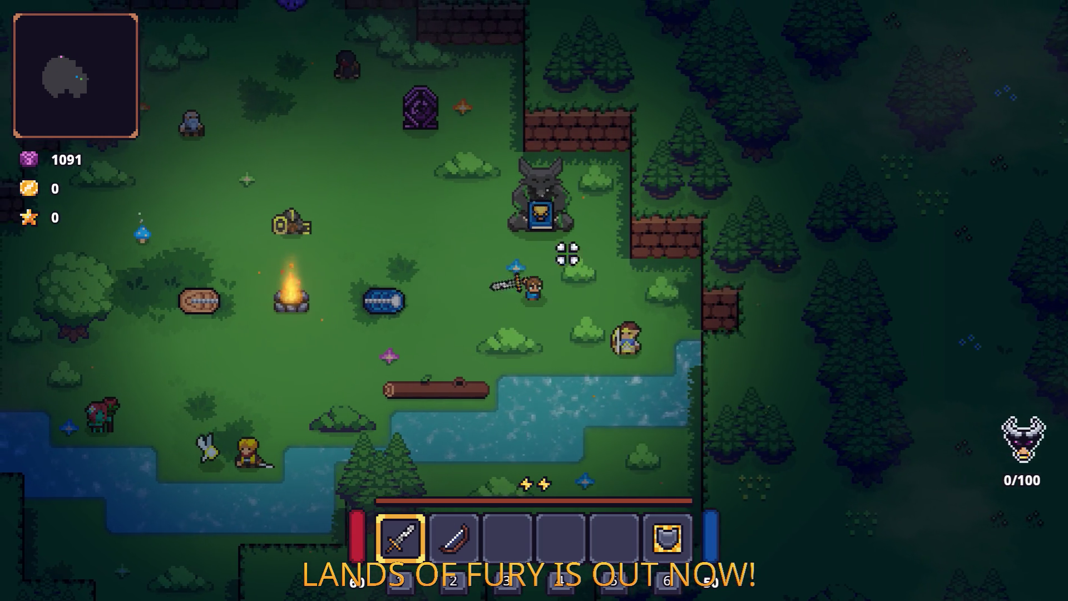
pyautogui.press('w')
pyautogui.press('a')
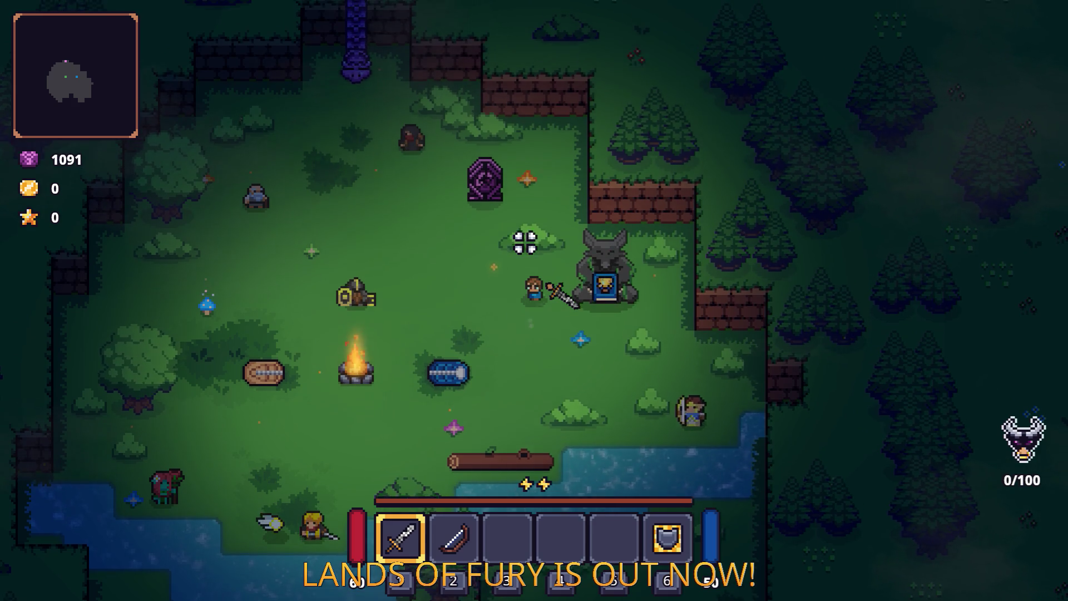
pyautogui.press('Tab')
pyautogui.press('Tab')
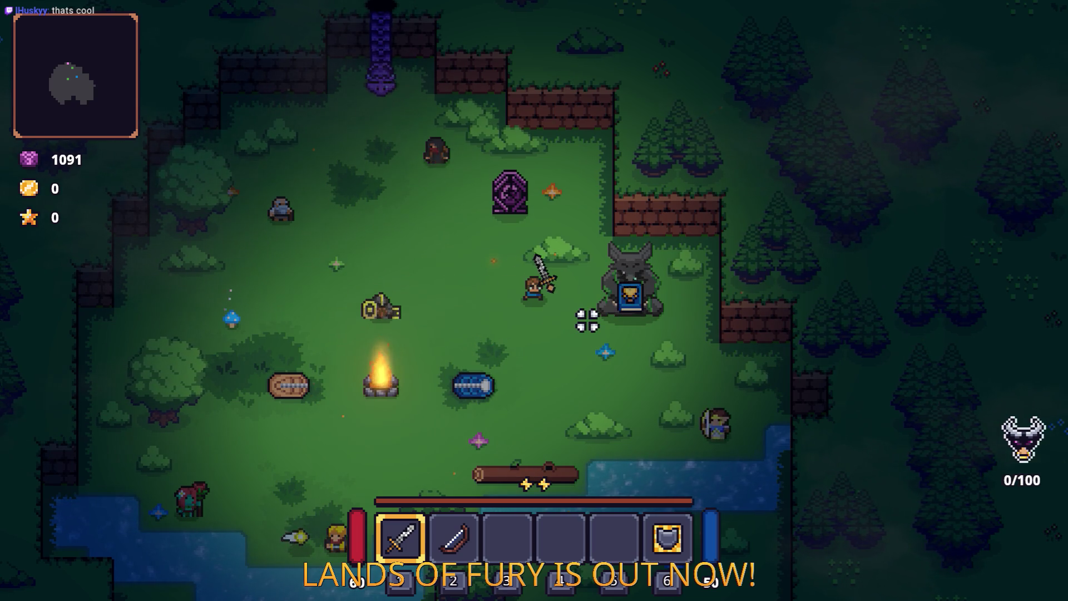
pyautogui.press('s')
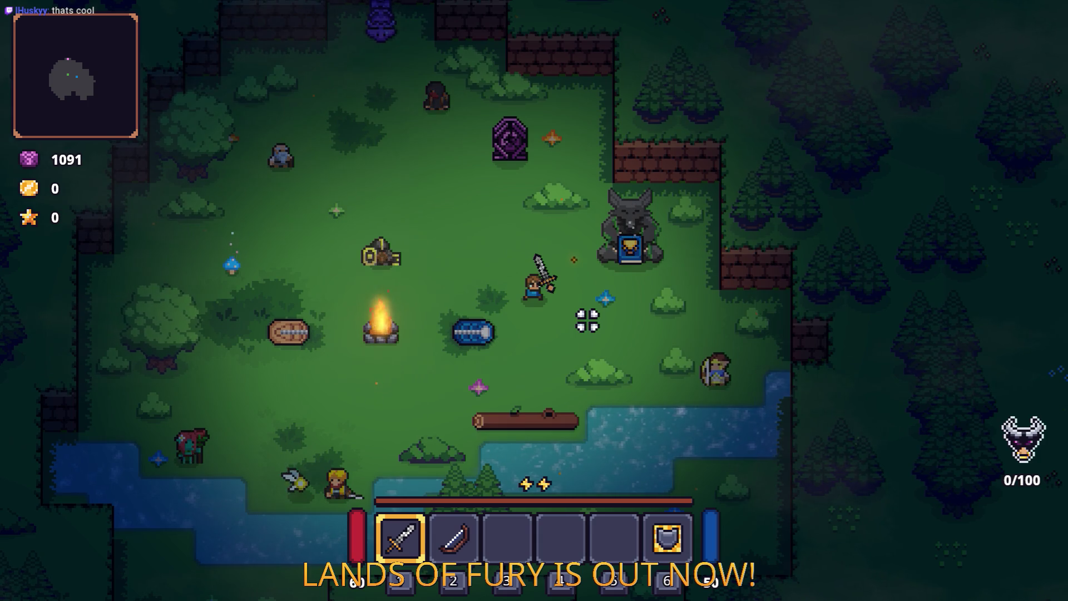
pyautogui.press('s')
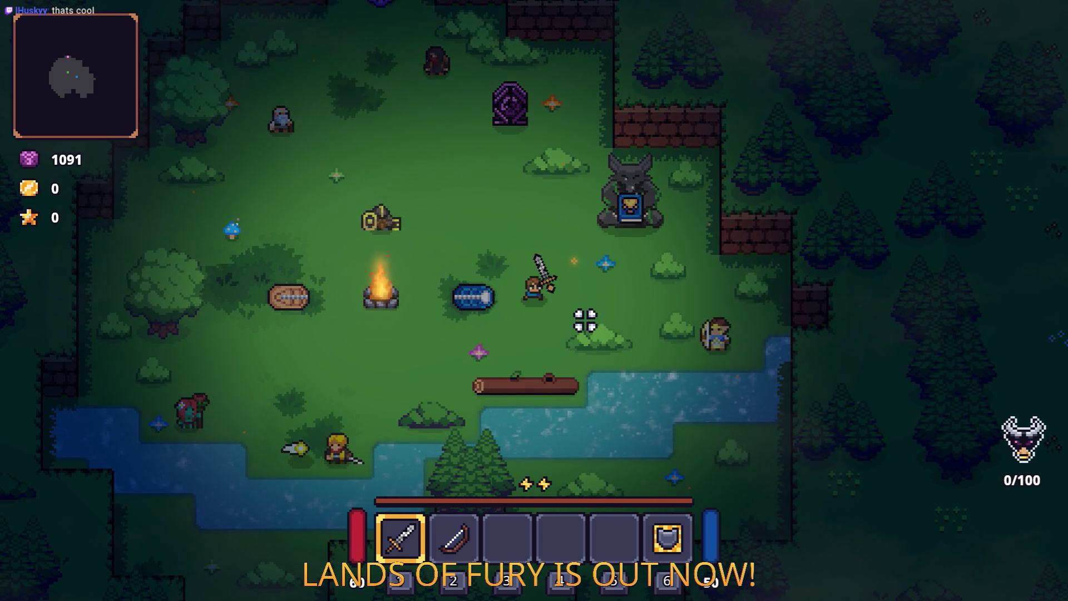
pyautogui.hotkey('w', 'a')
pyautogui.press('Tab')
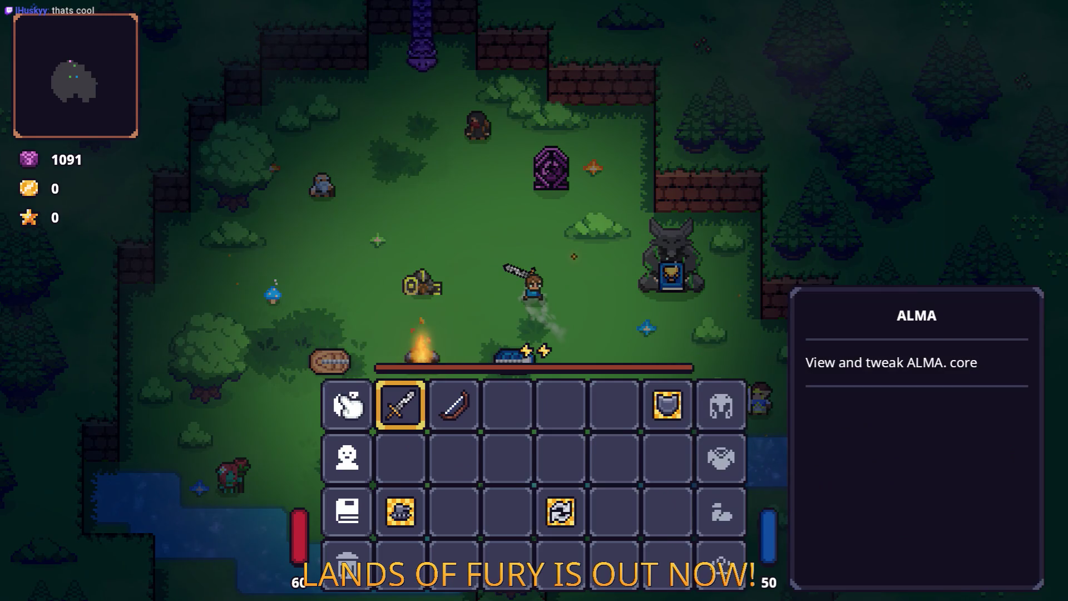
# Step: Open the ALMA cartridge window, glance at the forum draft in the browser, and return to the game
pyautogui.press('e')
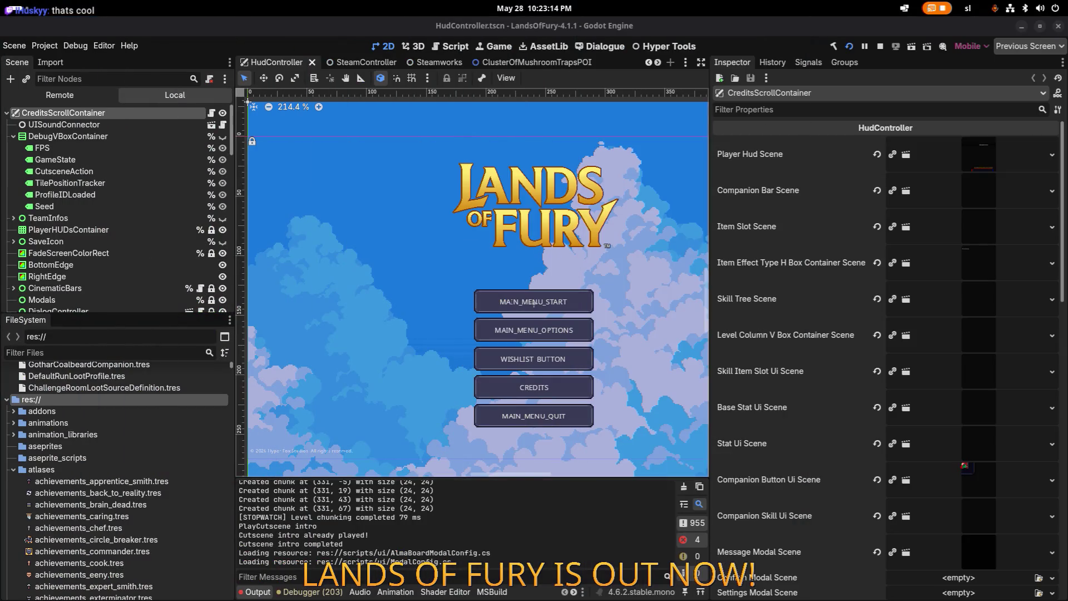
pyautogui.hotkey('alt', 'Tab')
pyautogui.moveTo(378, 294)
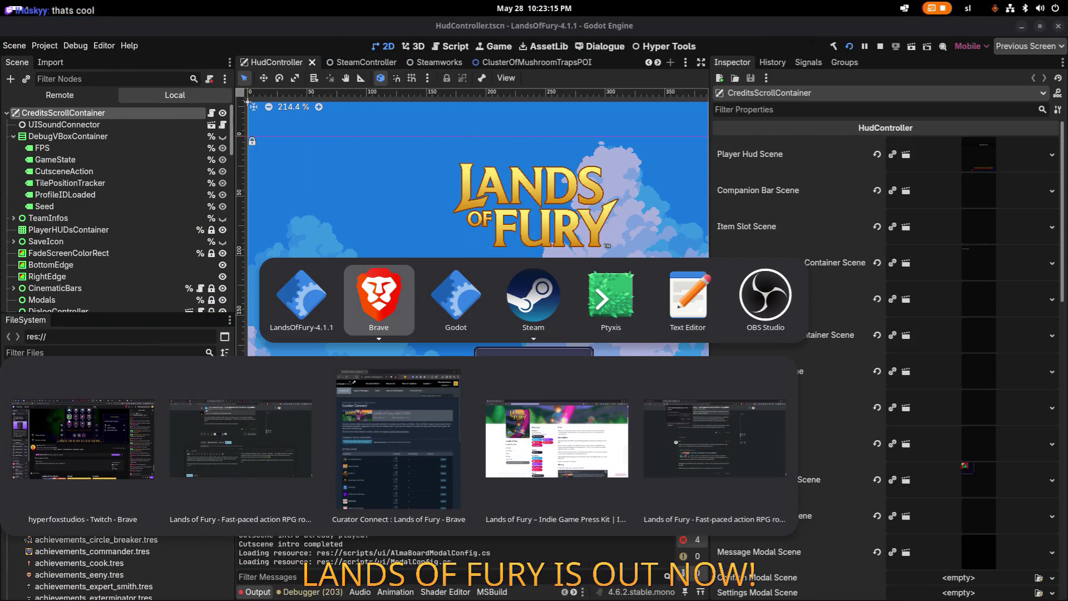
pyautogui.press('Escape')
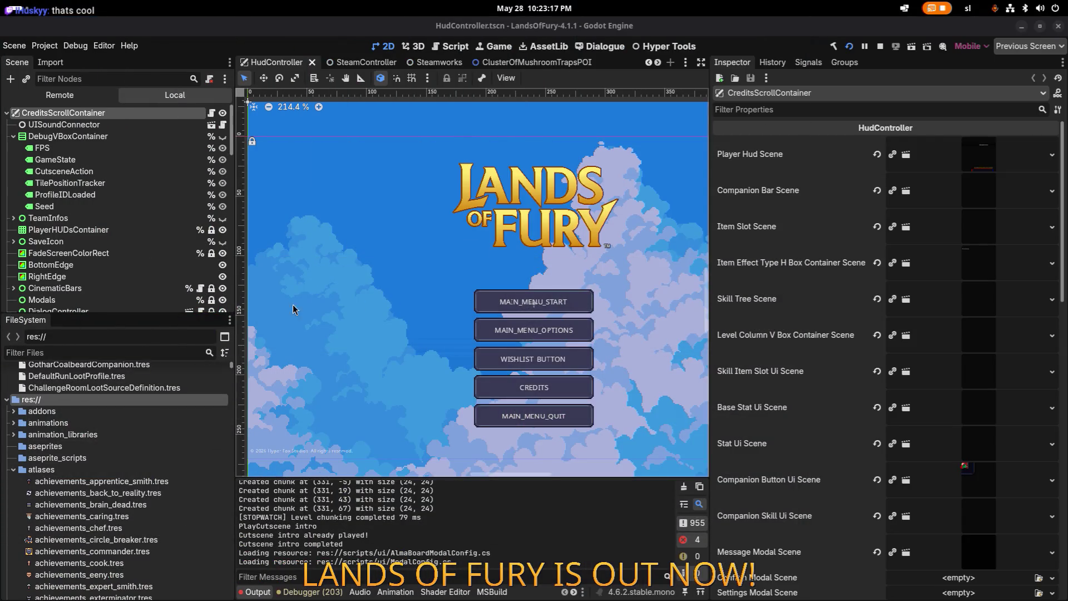
pyautogui.hotkey('alt', 'Tab')
pyautogui.click(322, 307)
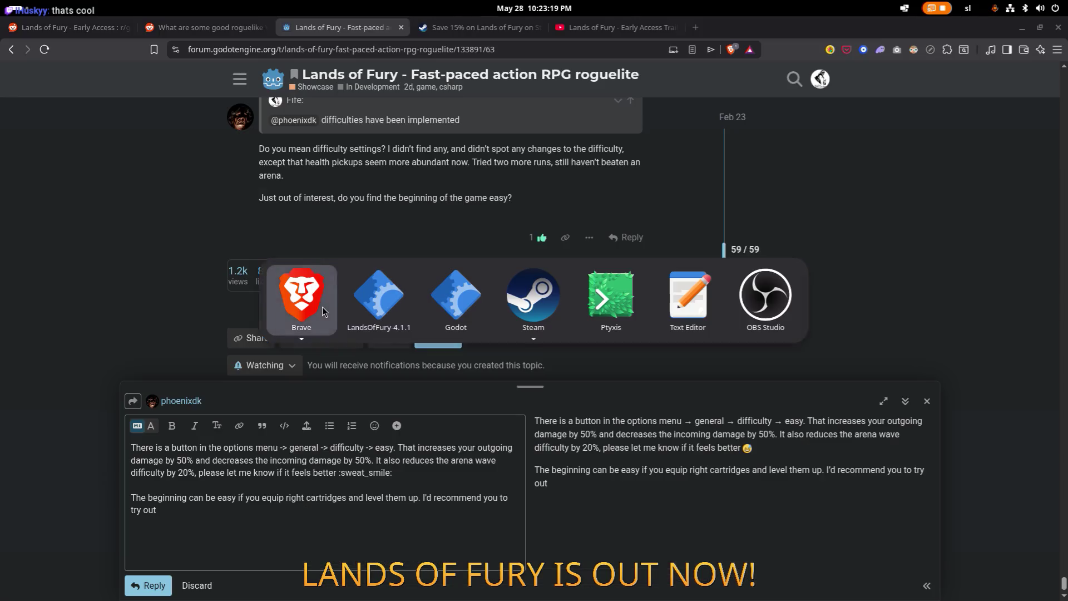
pyautogui.hotkey('alt', 'Tab')
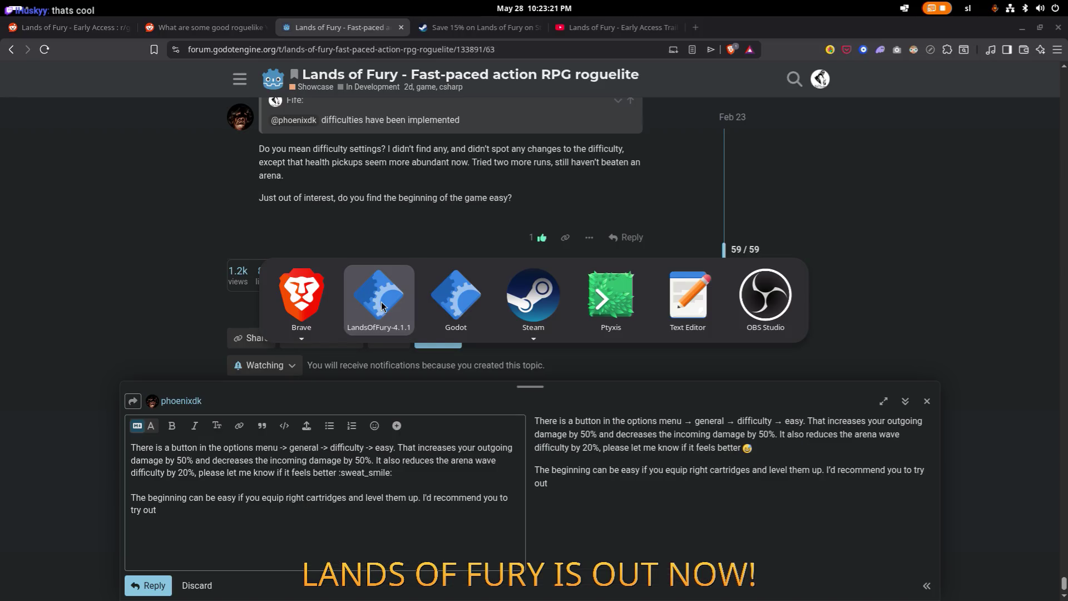
pyautogui.moveTo(316, 296)
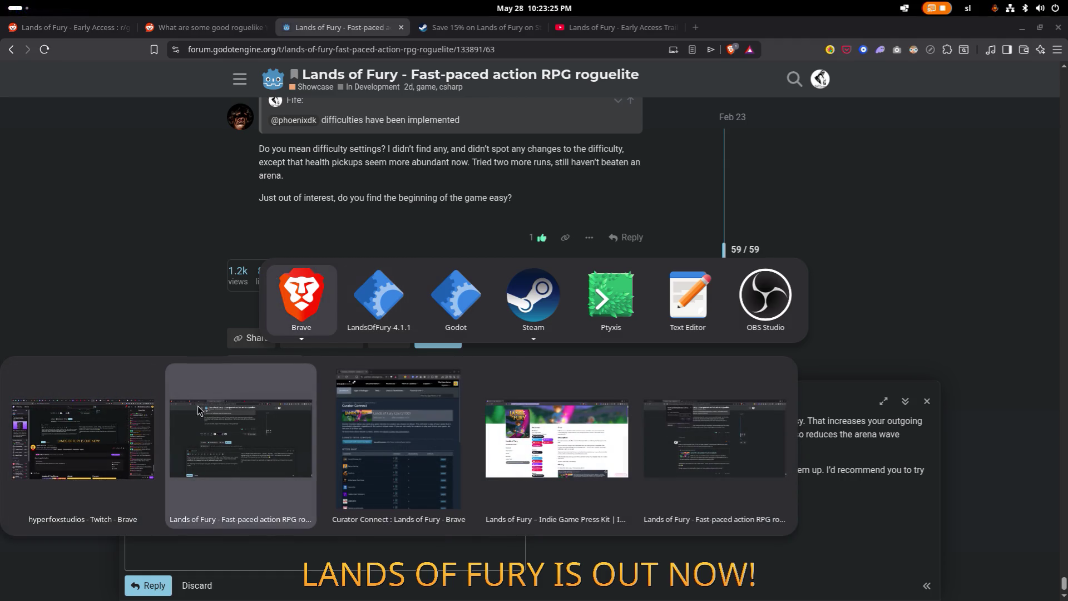
pyautogui.press('Escape')
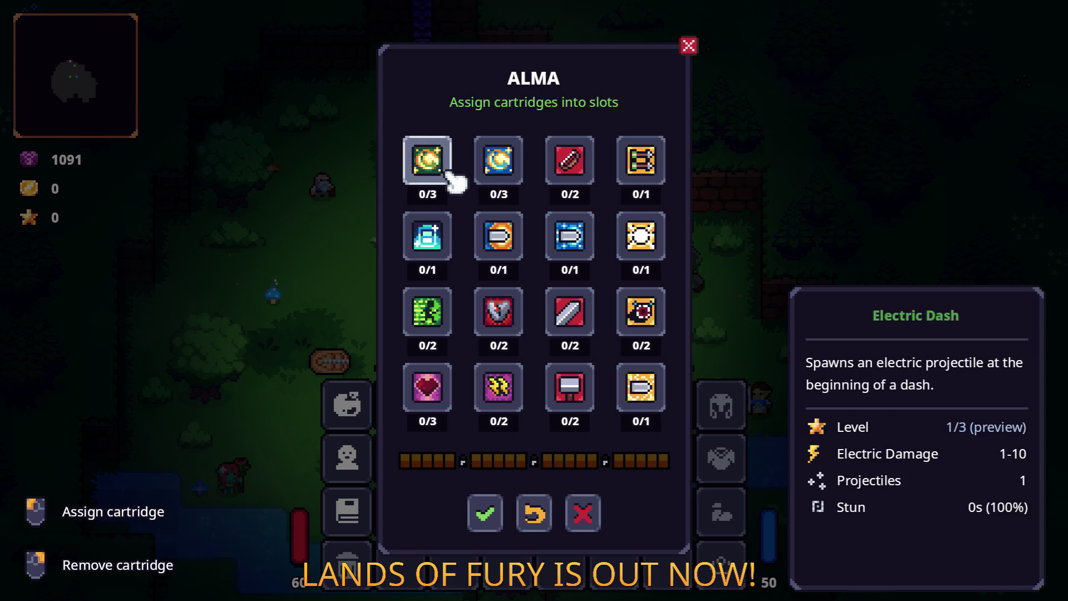
# Step: Capture a region screenshot of the ALMA cartridge panel and return to the forum reply
pyautogui.press('super+shift+s')
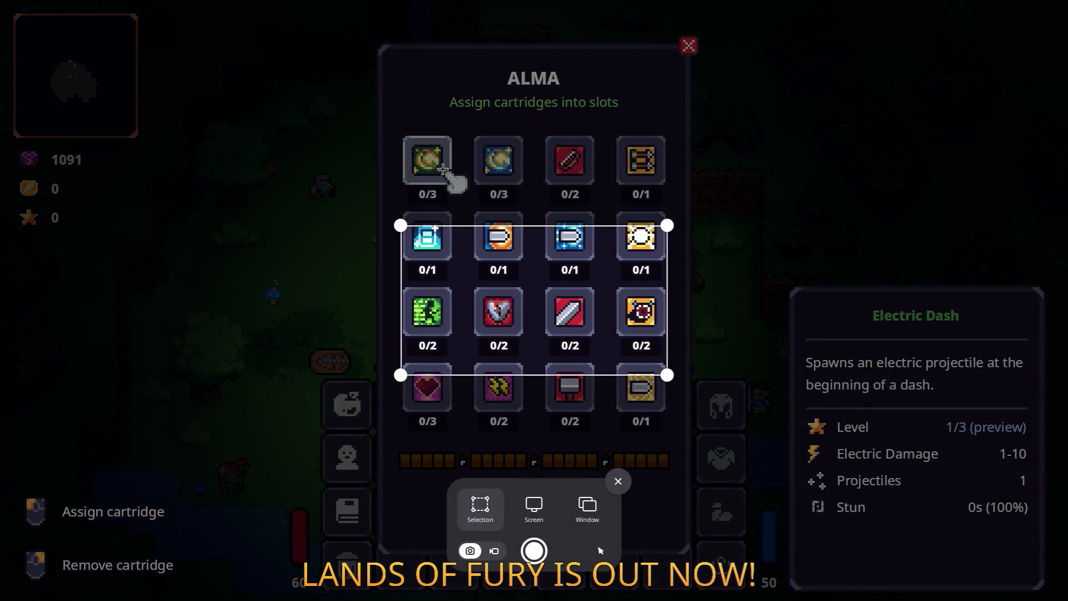
pyautogui.moveTo(317, 2)
pyautogui.mouseDown()
pyautogui.moveTo(368, 47)
pyautogui.moveTo(770, 599)
pyautogui.moveTo(759, 597)
pyautogui.mouseUp()
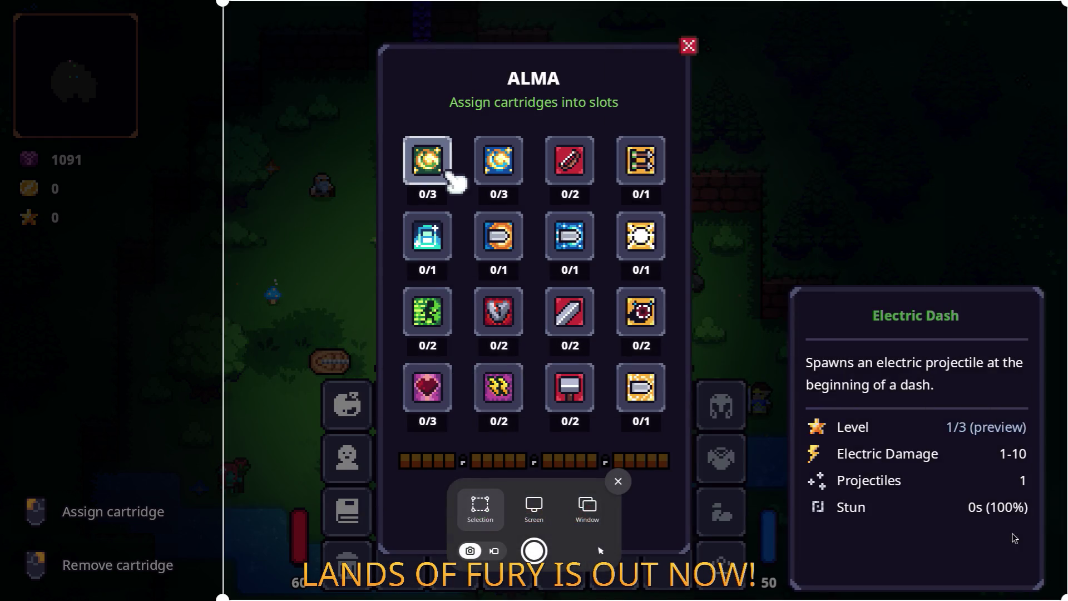
pyautogui.click(938, 431)
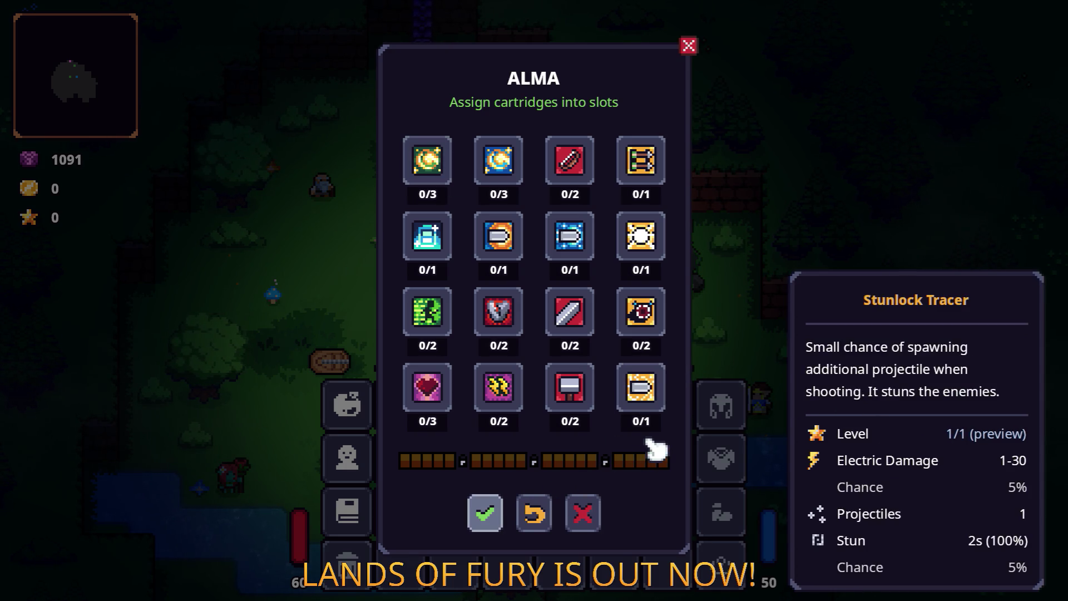
pyautogui.hotkey('alt', 'Tab')
# Step: Recommend electric dash, dash booster, second wind and brawler or sharpshooter, then paste the ALMA screenshot
pyautogui.click(287, 516)
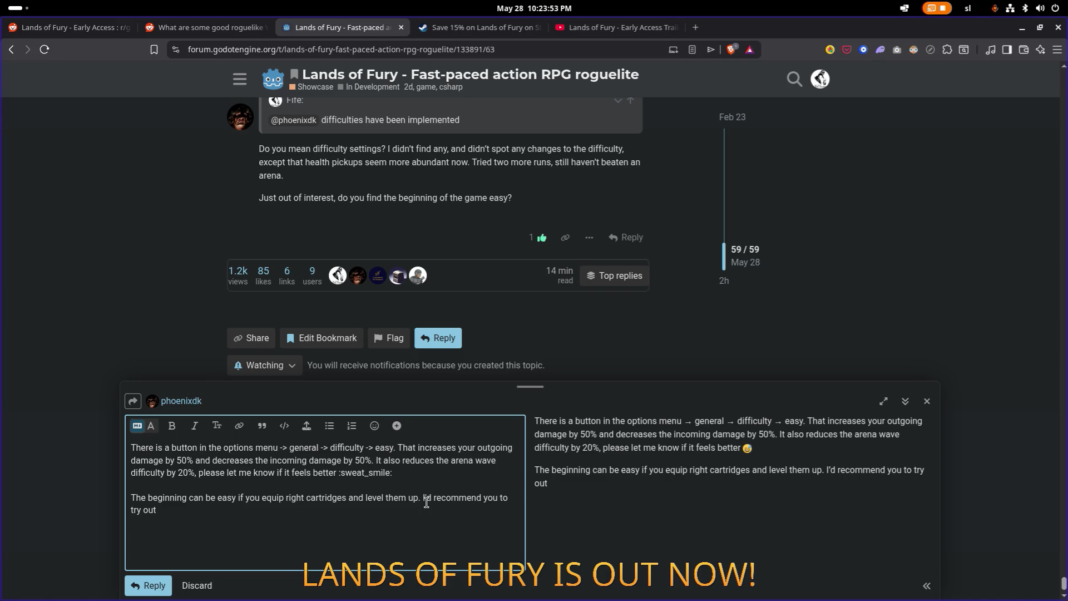
pyautogui.write(' electric')
pyautogui.write(' dash')
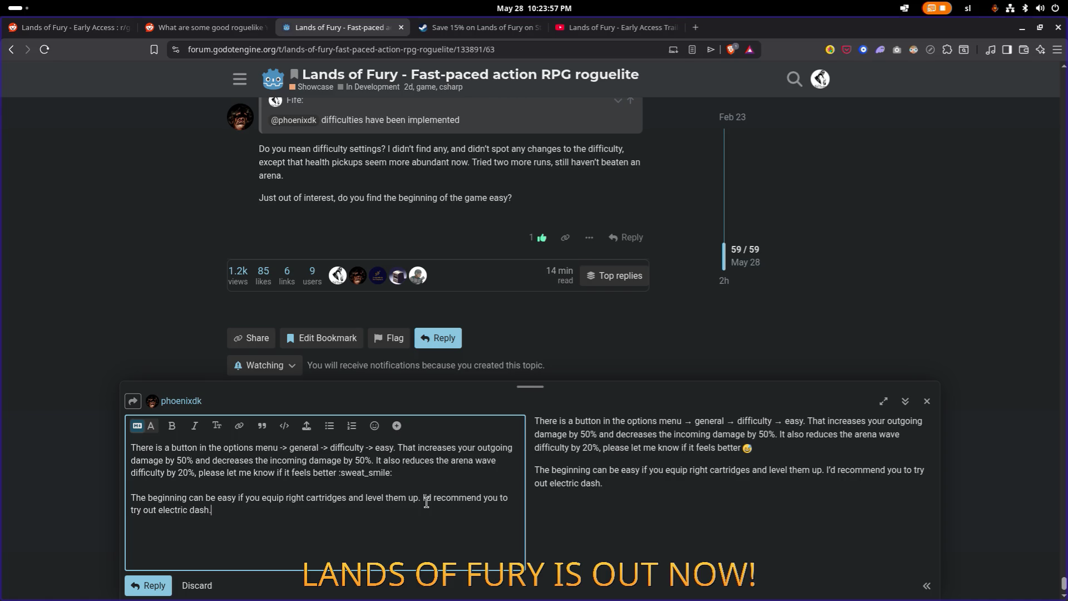
pyautogui.write(' and dash booster')
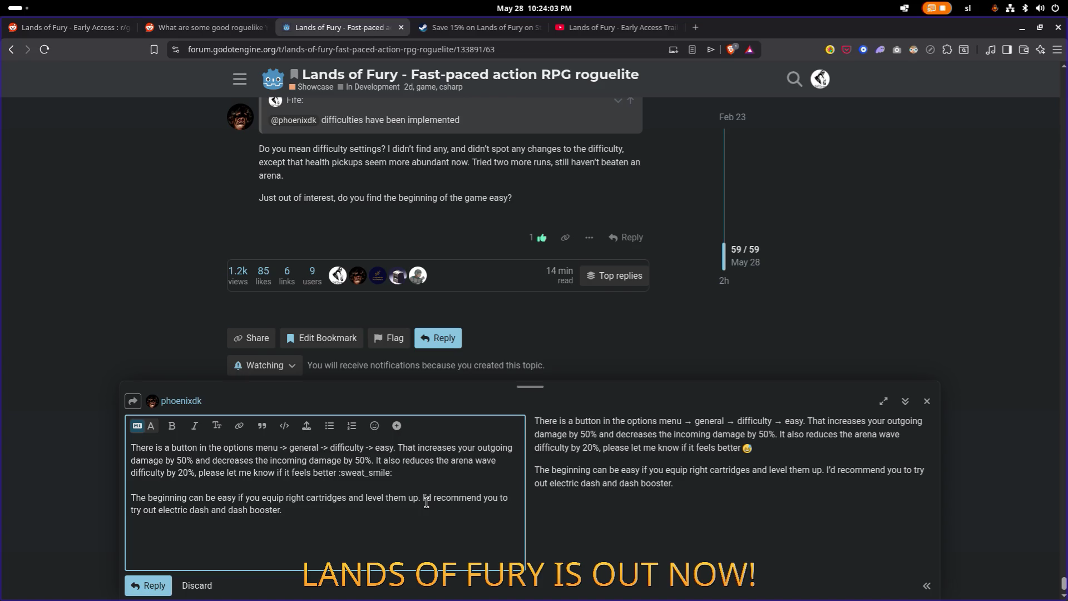
pyautogui.write('maybe also ad')
pyautogui.write('d in')
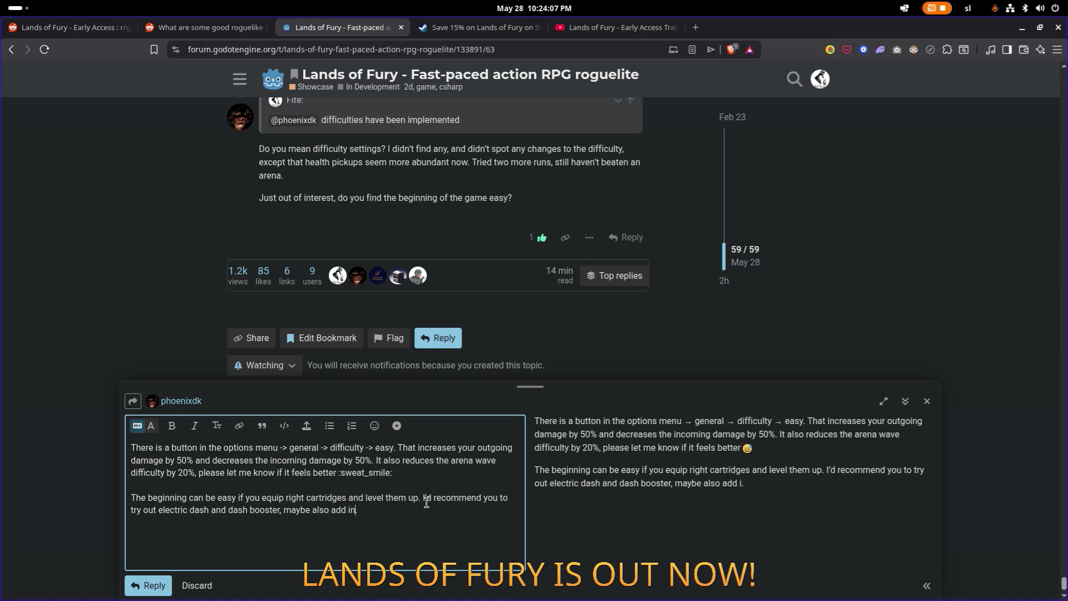
pyautogui.write(' sec')
pyautogui.write('ond wintd')
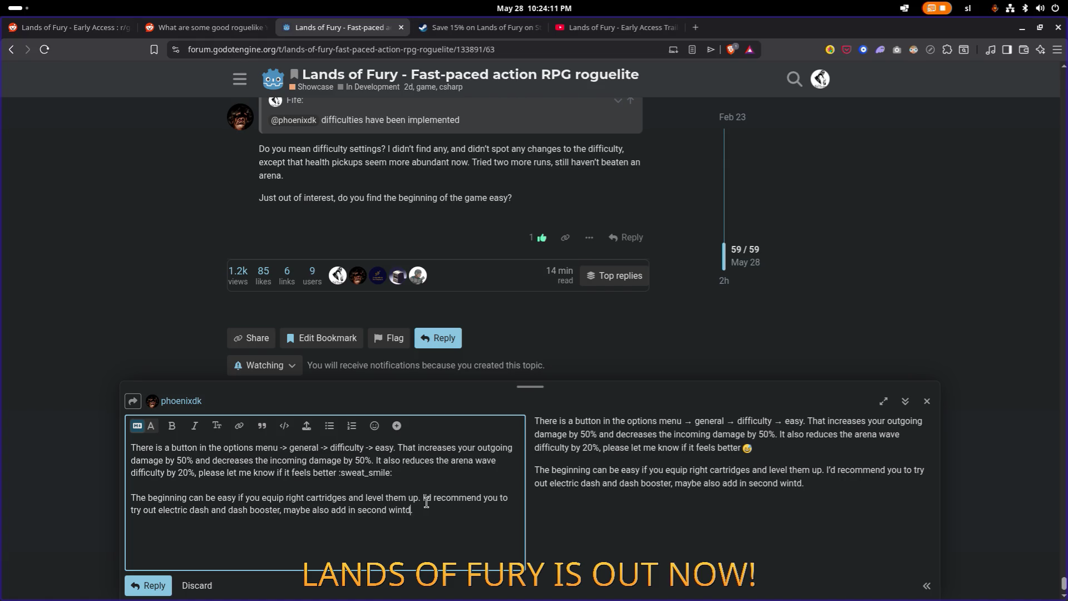
pyautogui.write('an')
pyautogui.write('d and brawler or sharpshooter.')
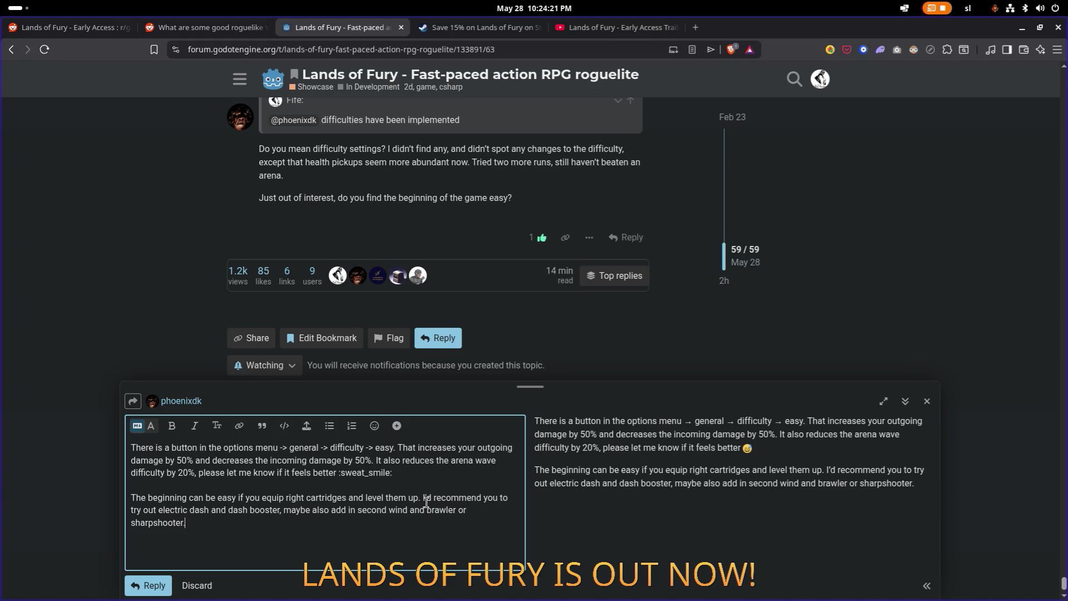
pyautogui.hotkey('ctrl', 'v')
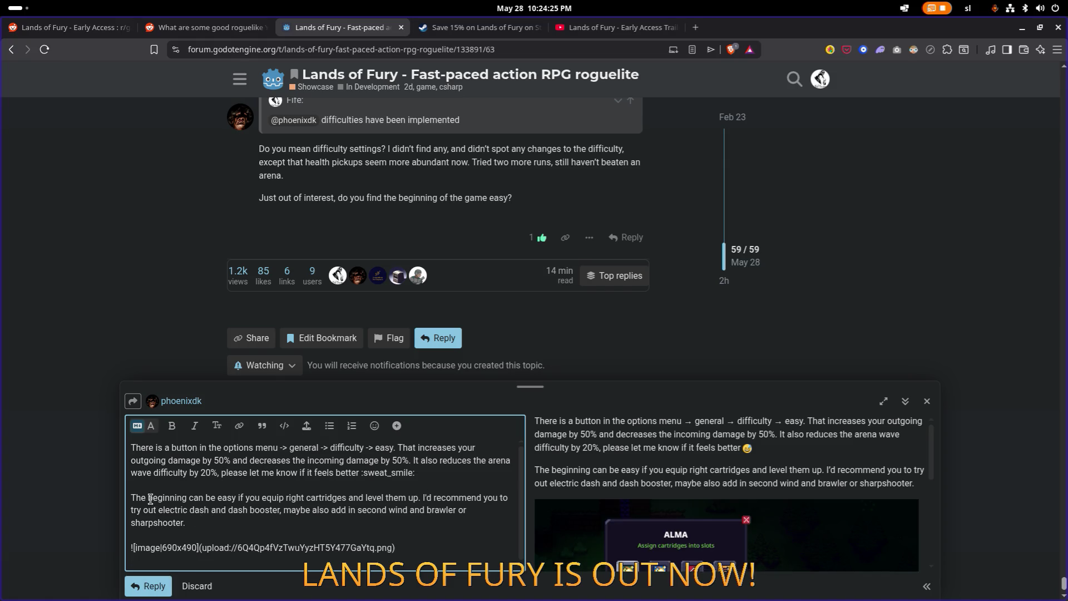
# Step: Make 'electric dash' and 'dash booster' bold in the reply
pyautogui.press('Left')
pyautogui.press('Left')
pyautogui.press('Left')
pyautogui.scroll(-3, 367, 499)
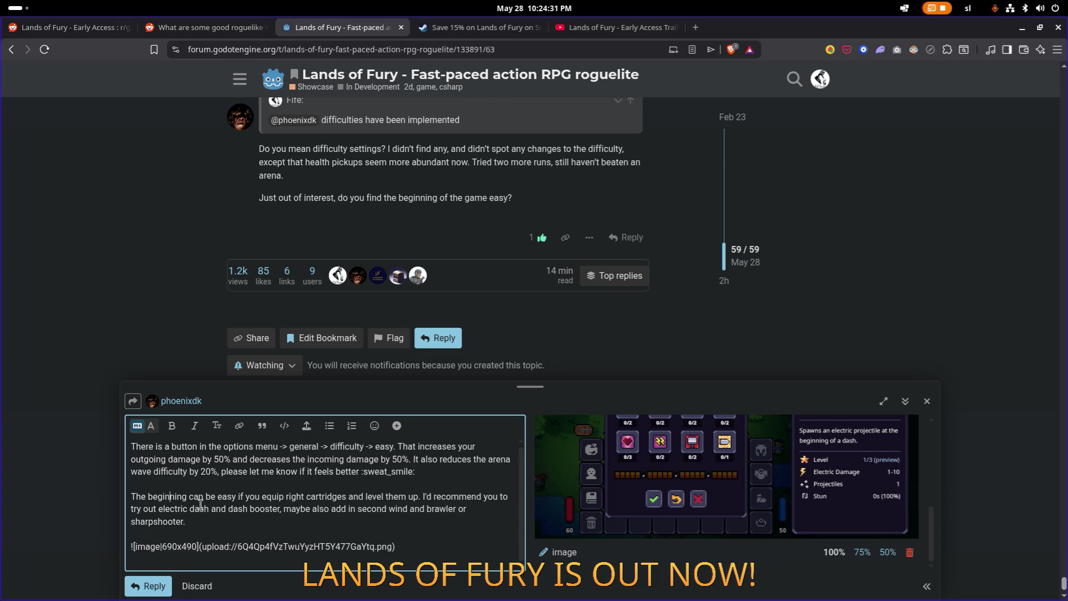
pyautogui.moveTo(210, 508); pyautogui.dragTo(160, 508)
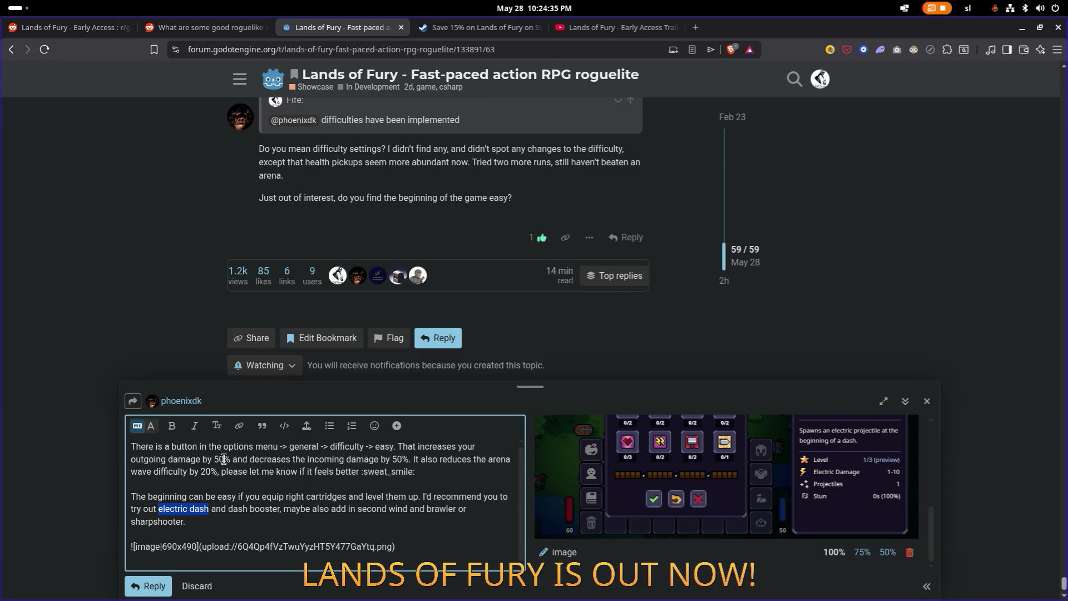
pyautogui.click(172, 425)
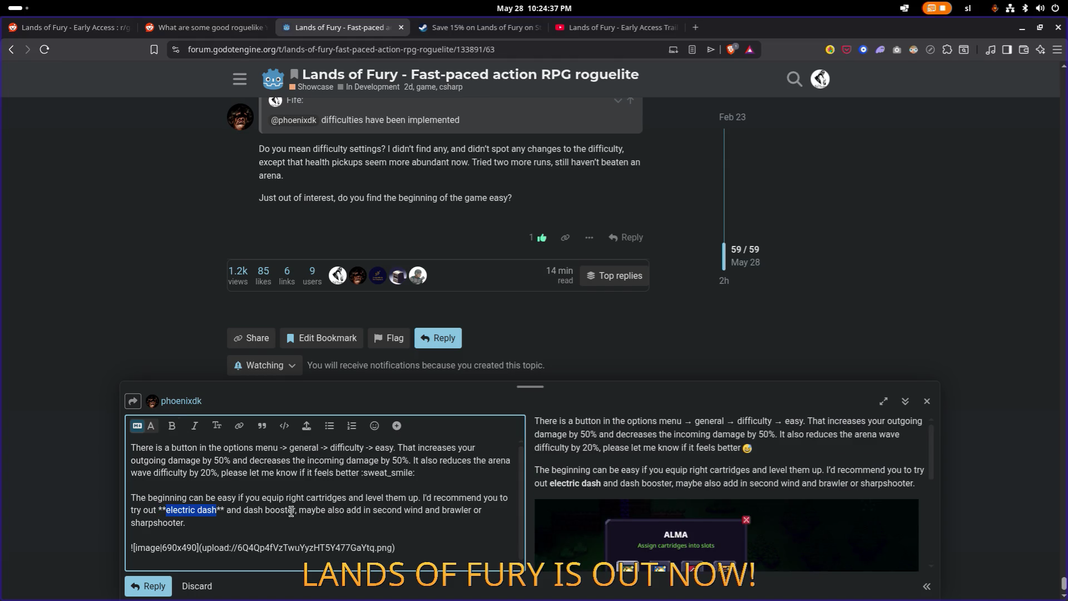
pyautogui.moveTo(294, 510); pyautogui.dragTo(248, 509)
pyautogui.click(172, 425)
pyautogui.click(381, 512)
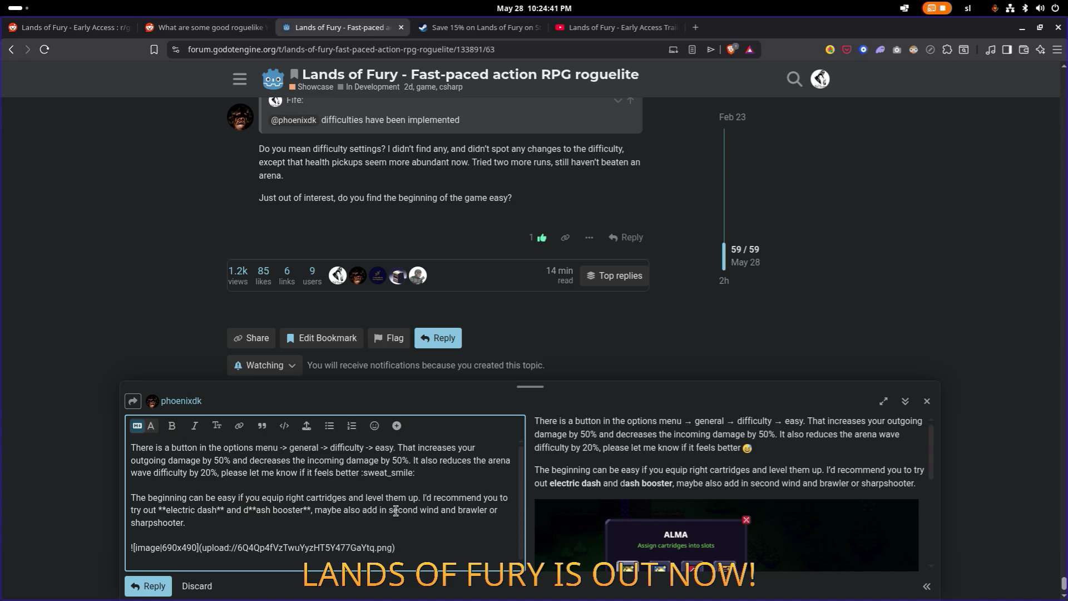
# Step: Bold 'second wind' and 'brawler or sharpshooter', then add a blank line below the screenshot
pyautogui.moveTo(389, 511); pyautogui.dragTo(431, 511)
pyautogui.click(172, 425)
pyautogui.moveTo(476, 510); pyautogui.dragTo(193, 522)
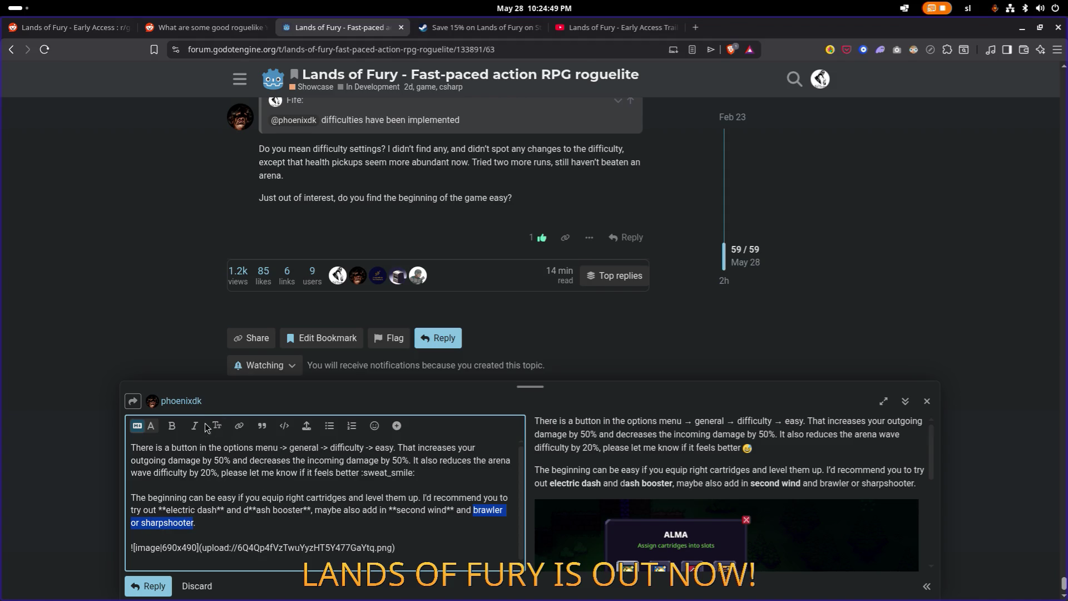
pyautogui.click(172, 426)
pyautogui.click(393, 534)
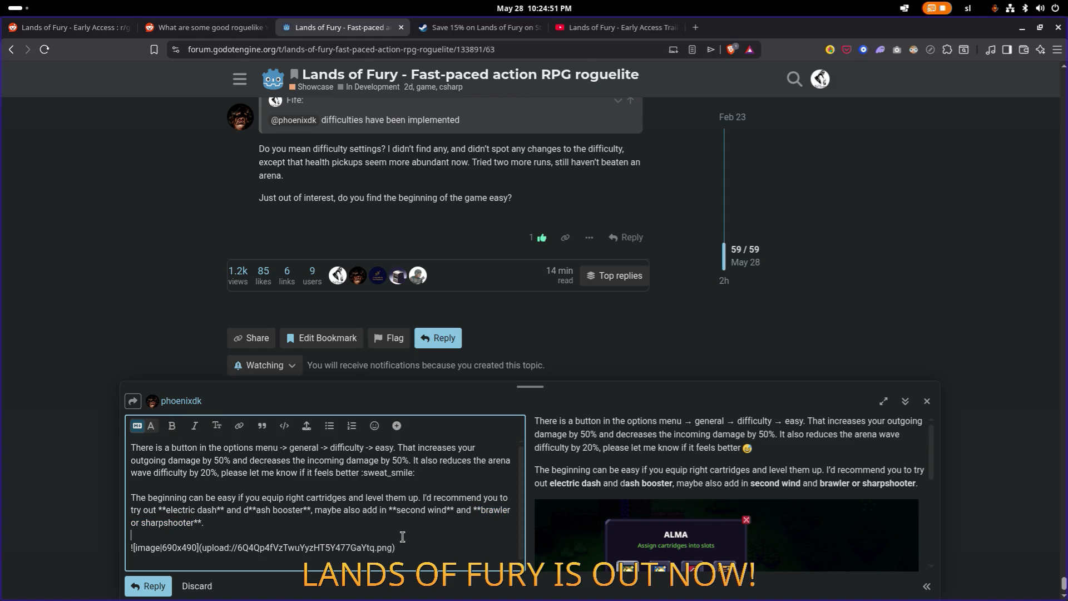
pyautogui.press('Return')
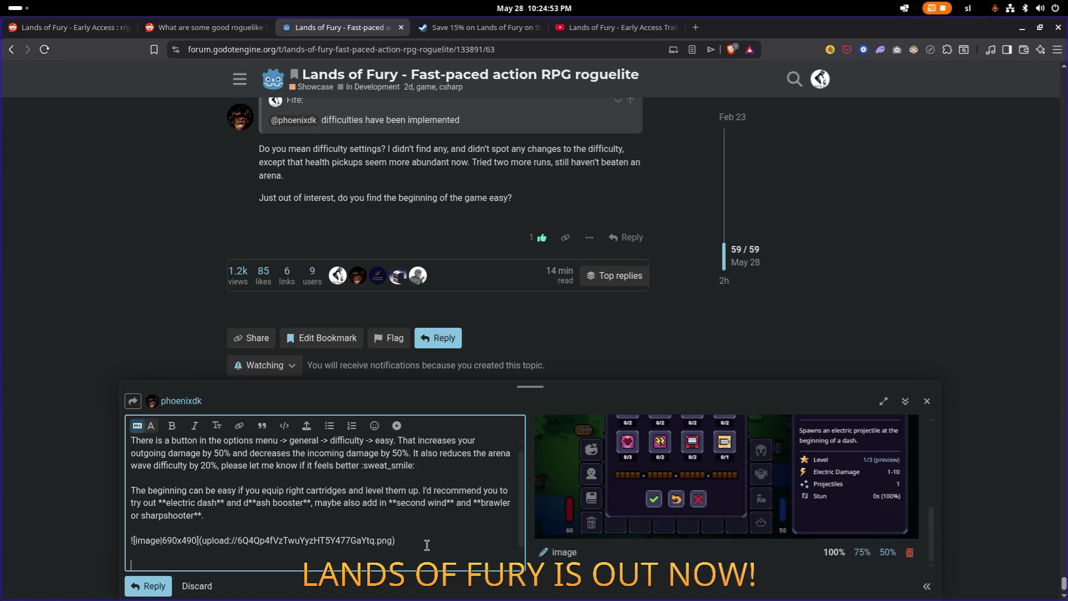
# Step: Move the 'please let me know' sentence from the first paragraph onto the reply's last line
pyautogui.write('Letme know ')
pyautogui.write('if')
pyautogui.hotkey('shift', 'End')
pyautogui.hotkey('ctrl', 'c')
pyautogui.press('Delete')
pyautogui.click(244, 565)
pyautogui.hotkey('shift', 'Home')
pyautogui.hotkey('ctrl', 'v')
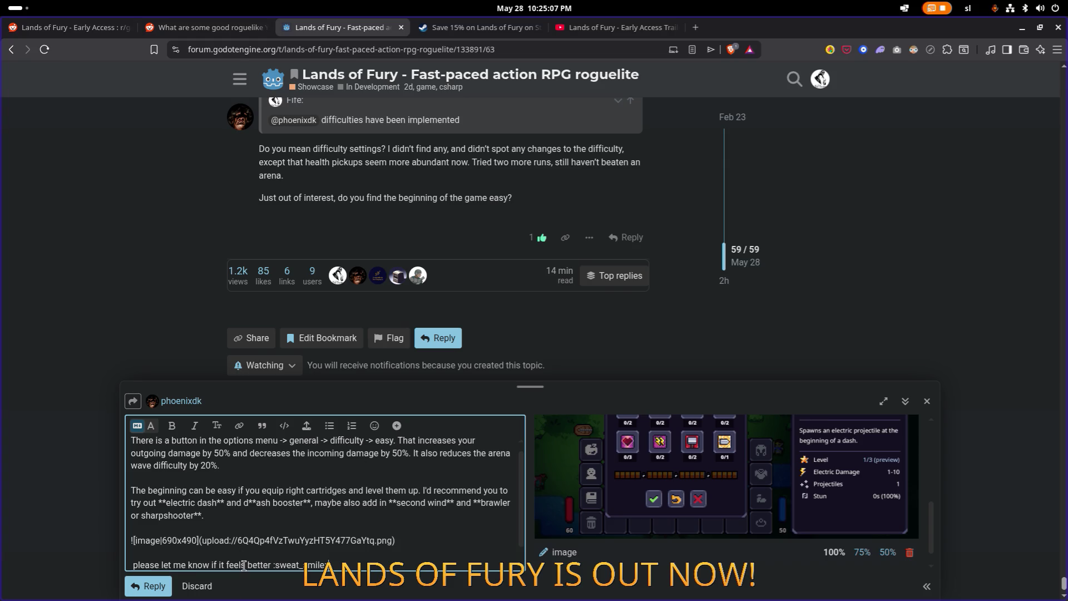
# Step: Reword it to 'Please let me know if it will feel better' and expand the composer to full window
pyautogui.press('Delete')
pyautogui.press('Delete')
pyautogui.write('P')
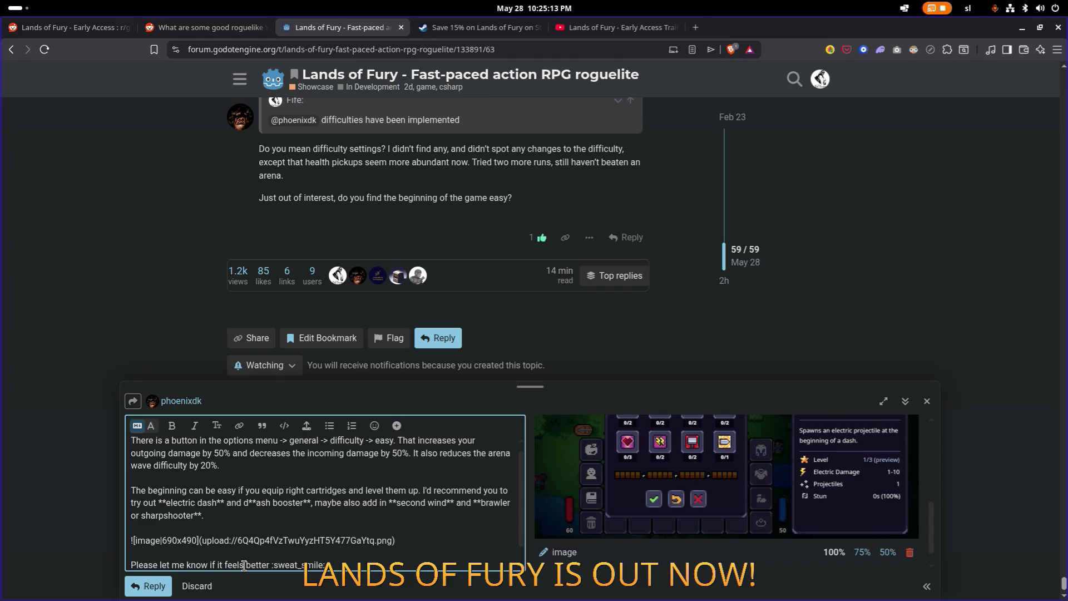
pyautogui.write(' will')
pyautogui.hotkey('ctrl', 'Right')
pyautogui.press('BackSpace')
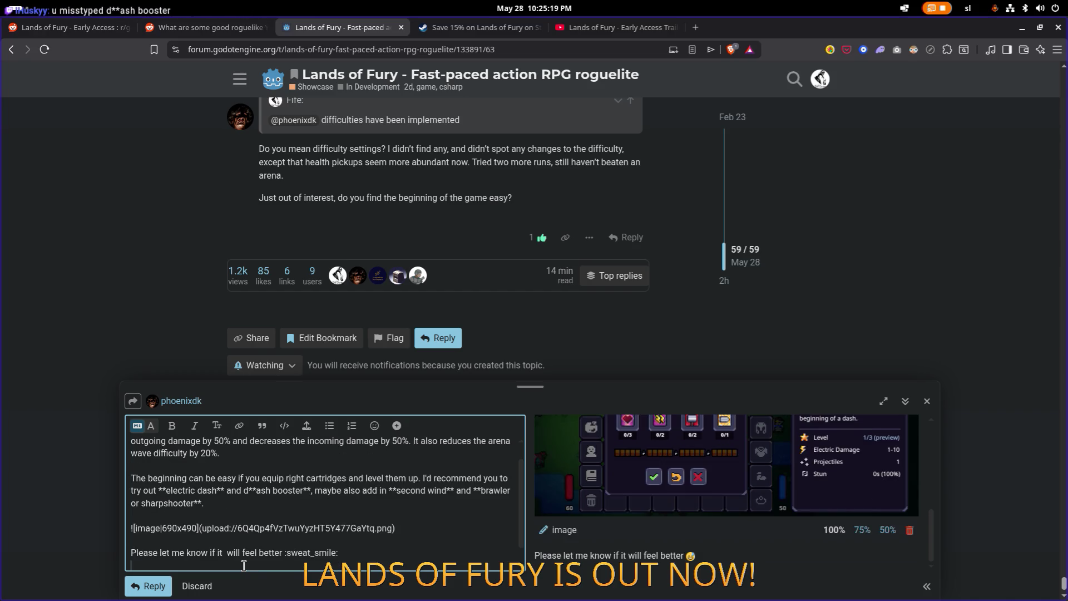
pyautogui.click(884, 403)
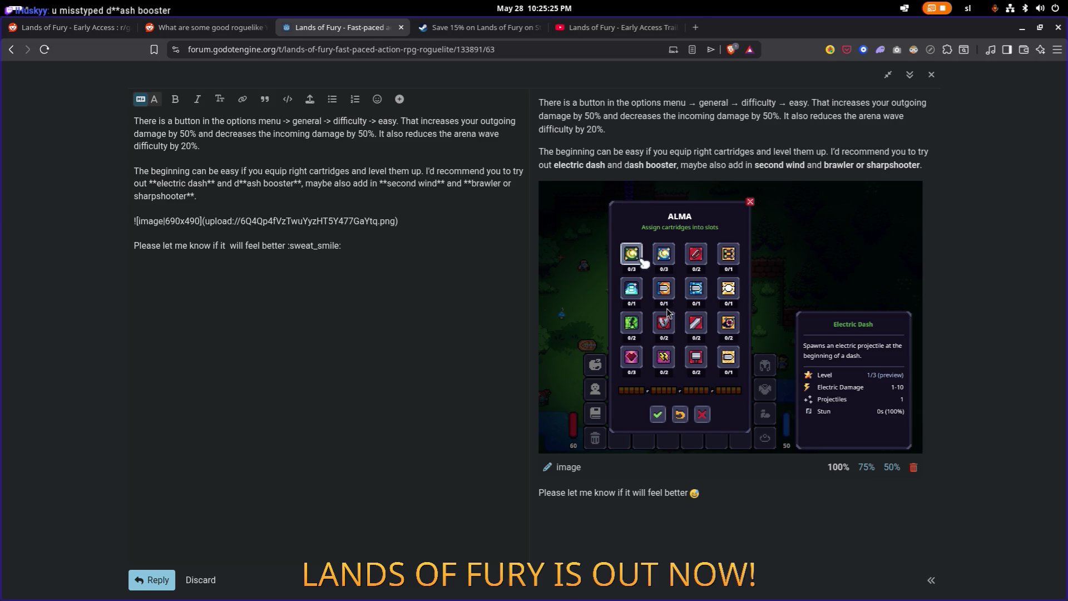
pyautogui.hotkey('alt', 'Tab')
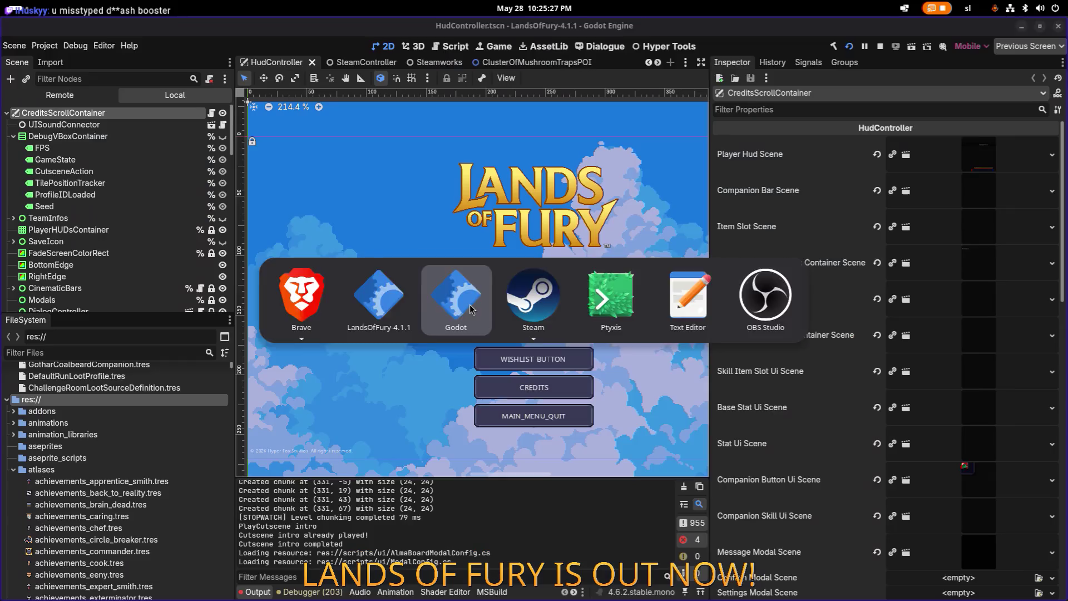
# Step: Check the Easy, Normal and Hard choices in Lands of Fury's General Options difficulty dropdown, then return to the forum reply
pyautogui.hotkey('alt', 'Tab')
pyautogui.press('Tab')
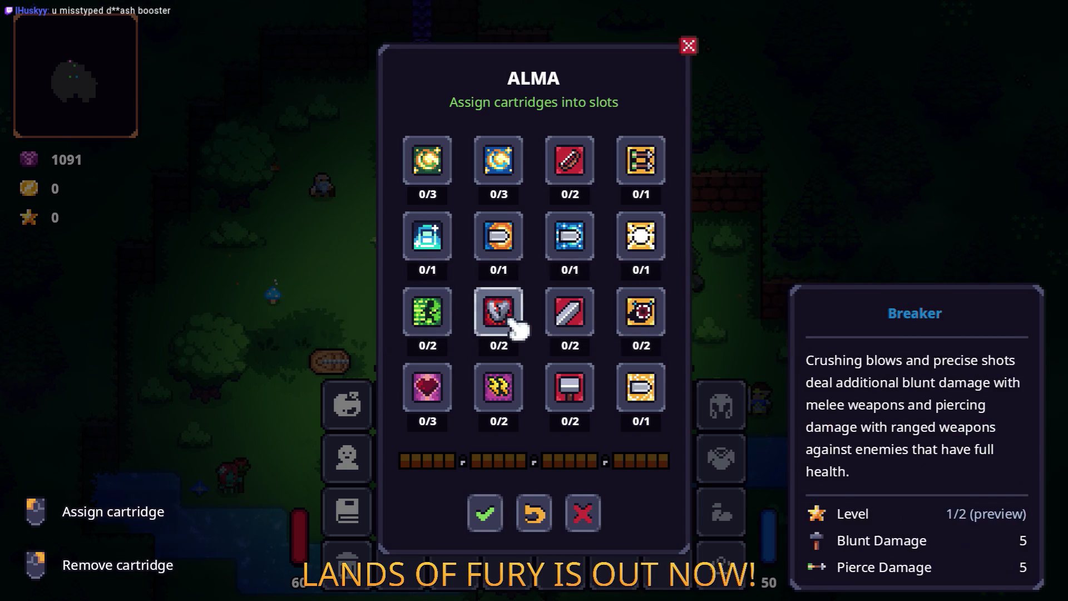
pyautogui.press('Escape')
pyautogui.click(572, 369)
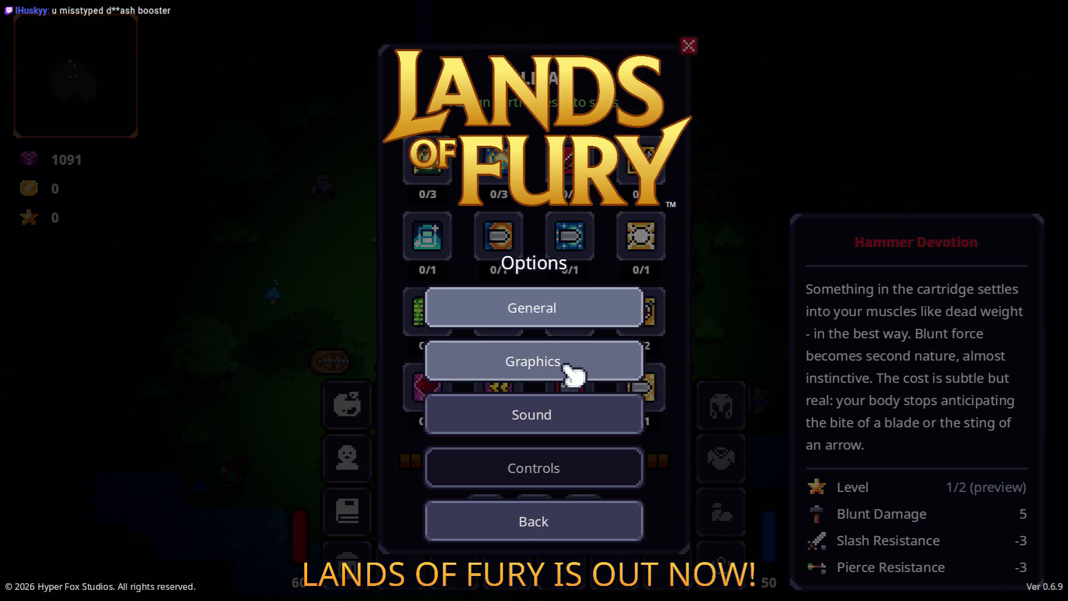
pyautogui.click(579, 312)
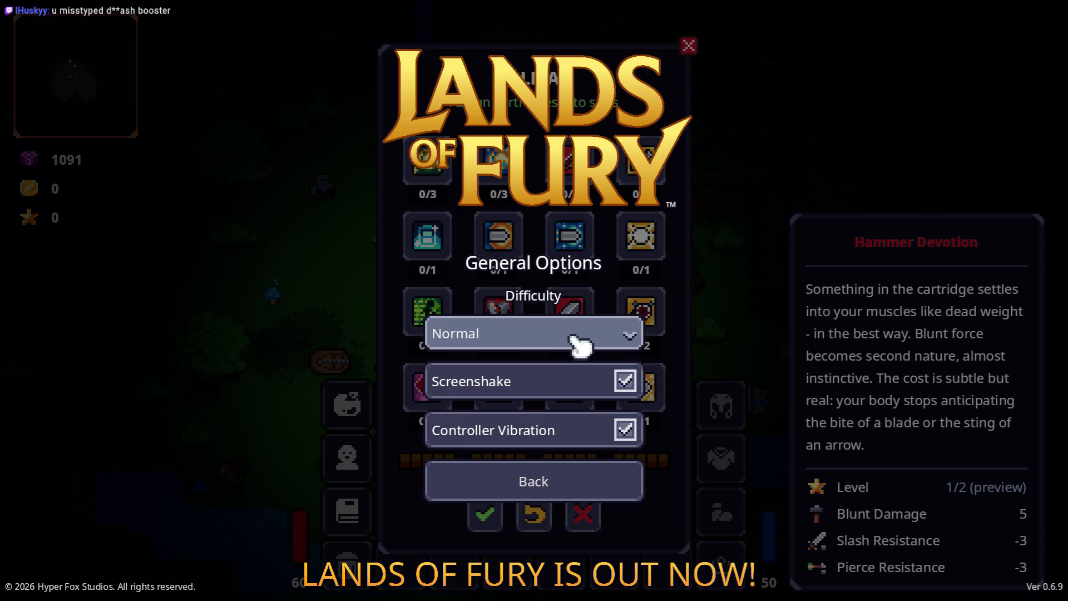
pyautogui.click(578, 340)
pyautogui.hotkey('alt', 'Tab')
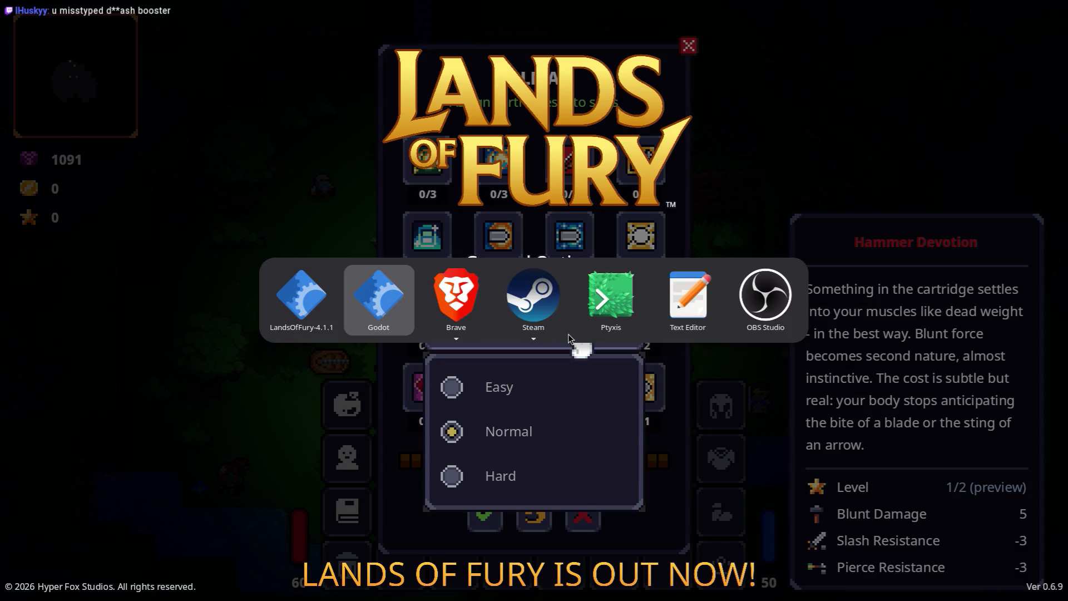
pyautogui.click(425, 300)
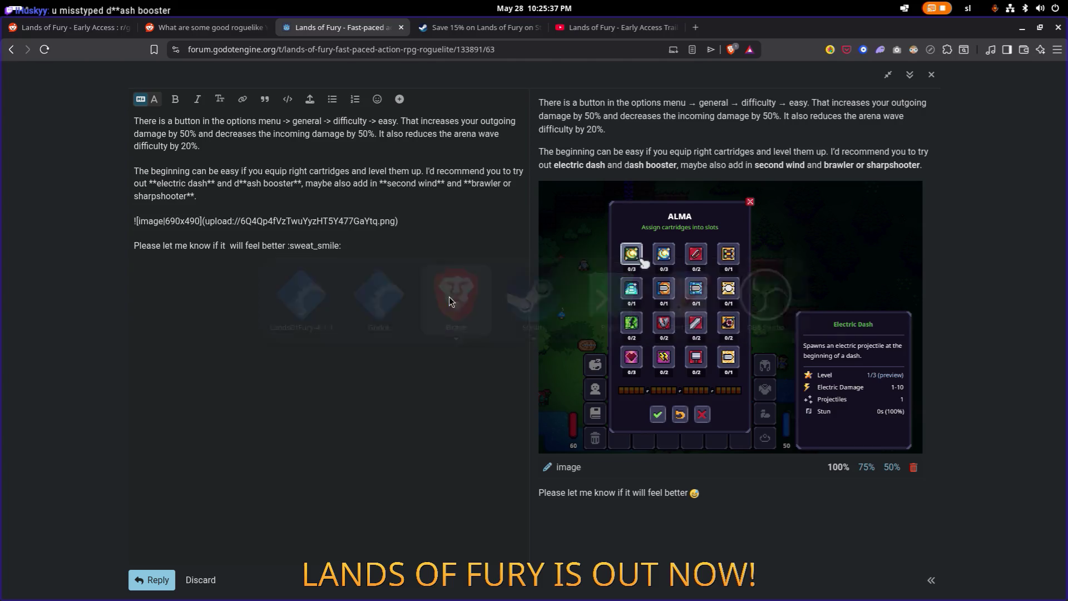
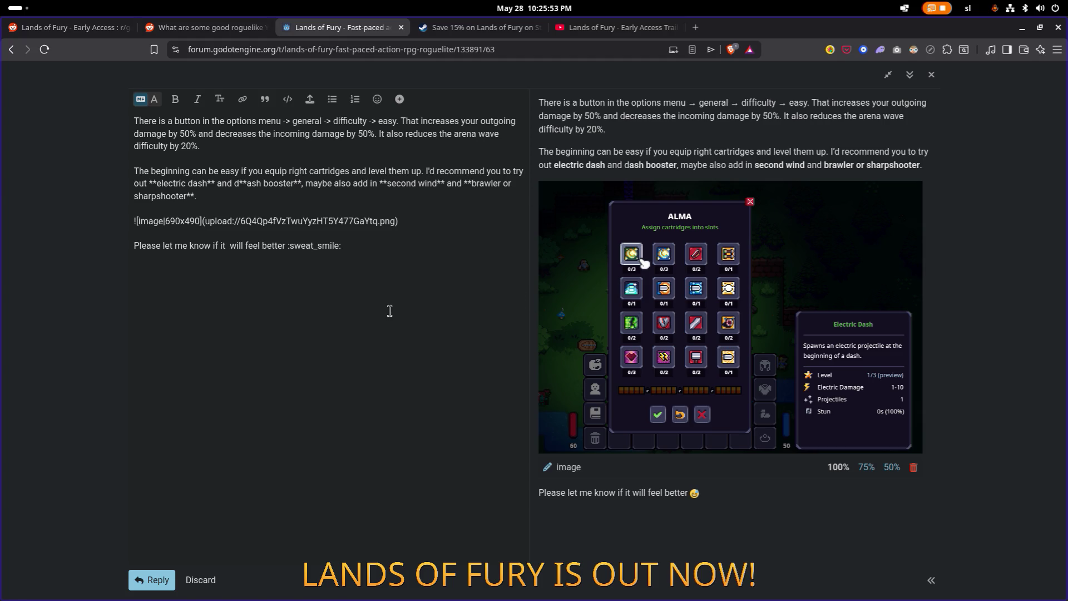
# Step: Publish the reply in the Lands of Fury thread as post 64
pyautogui.click(159, 579)
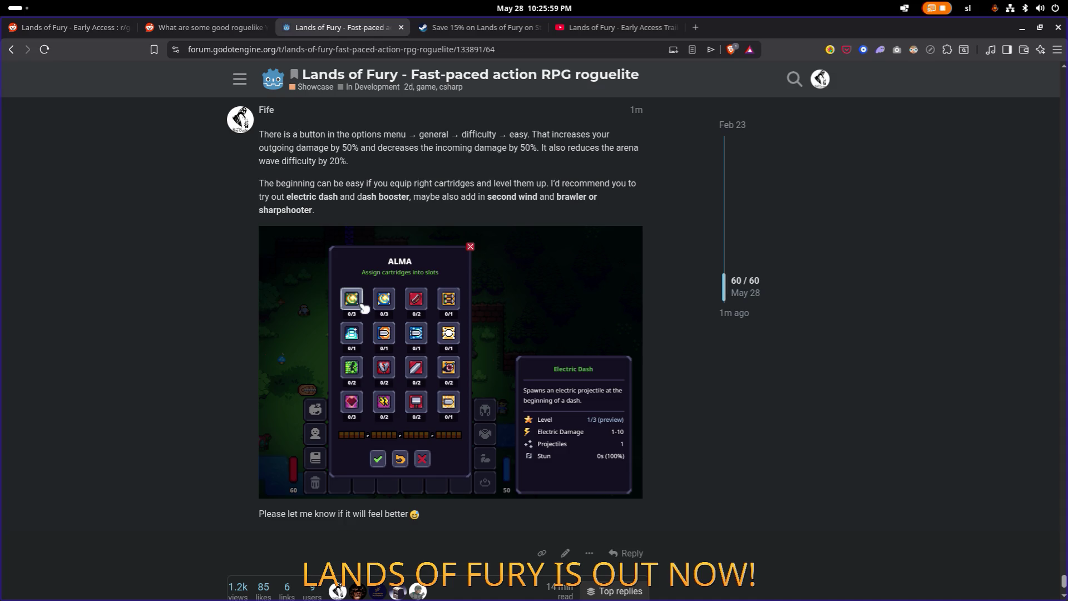
pyautogui.hotkey('alt', 'Tab')
pyautogui.press('Escape')
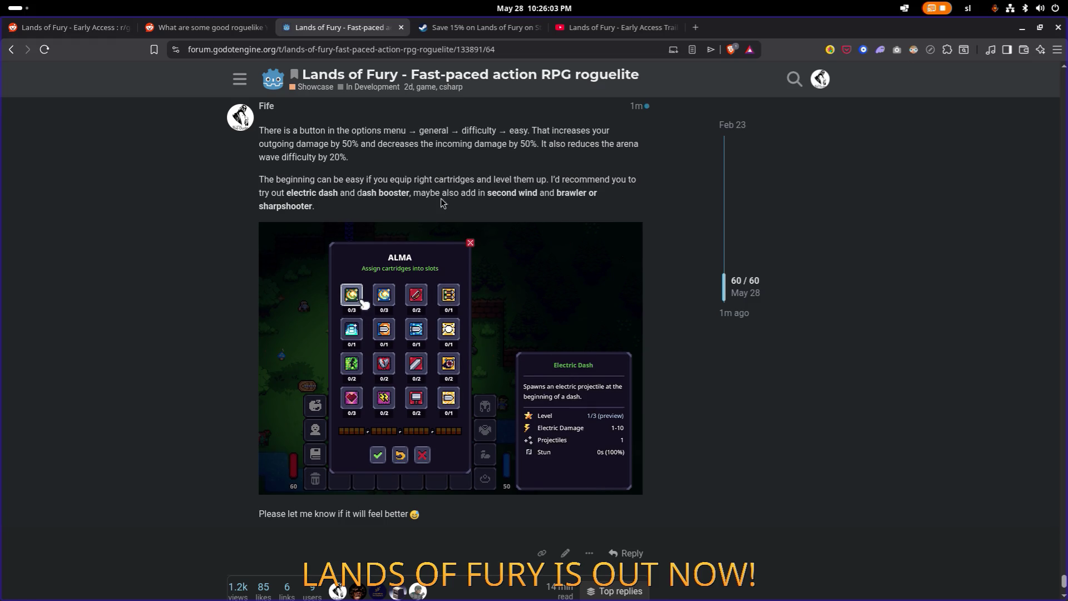
# Step: Edit post 64 to fix the ** markers so 'dash booster' is fully bold, and save
pyautogui.click(565, 552)
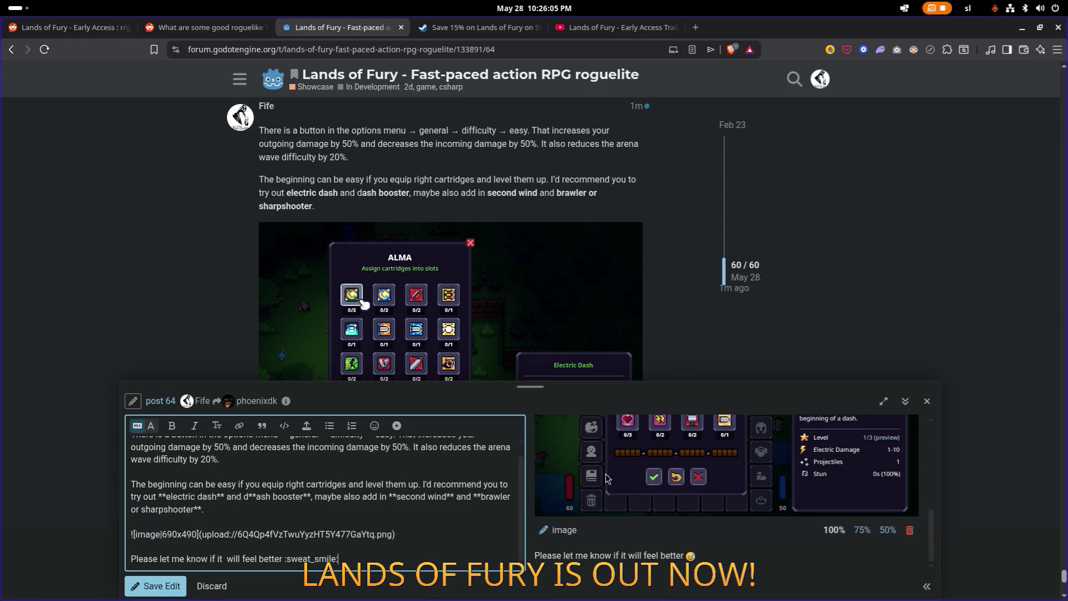
pyautogui.click(248, 495)
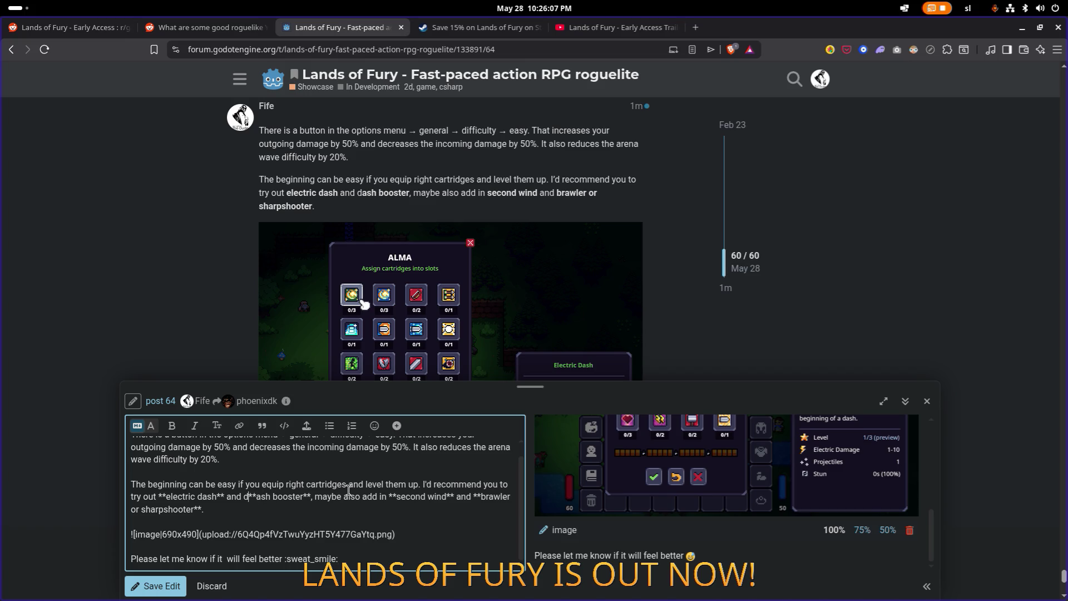
pyautogui.press('Delete')
pyautogui.press('Delete')
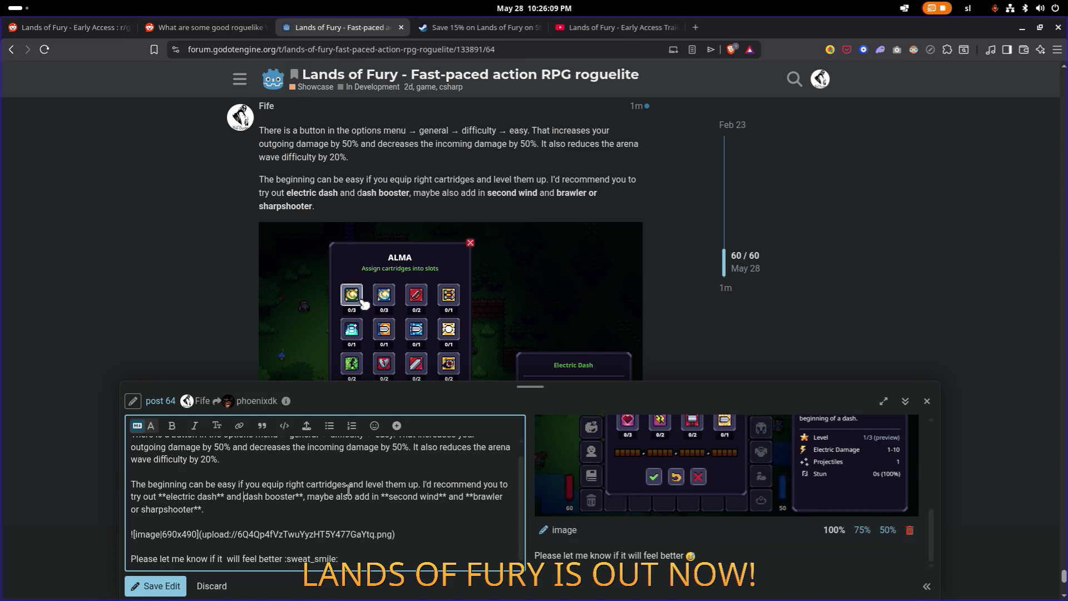
pyautogui.write('**')
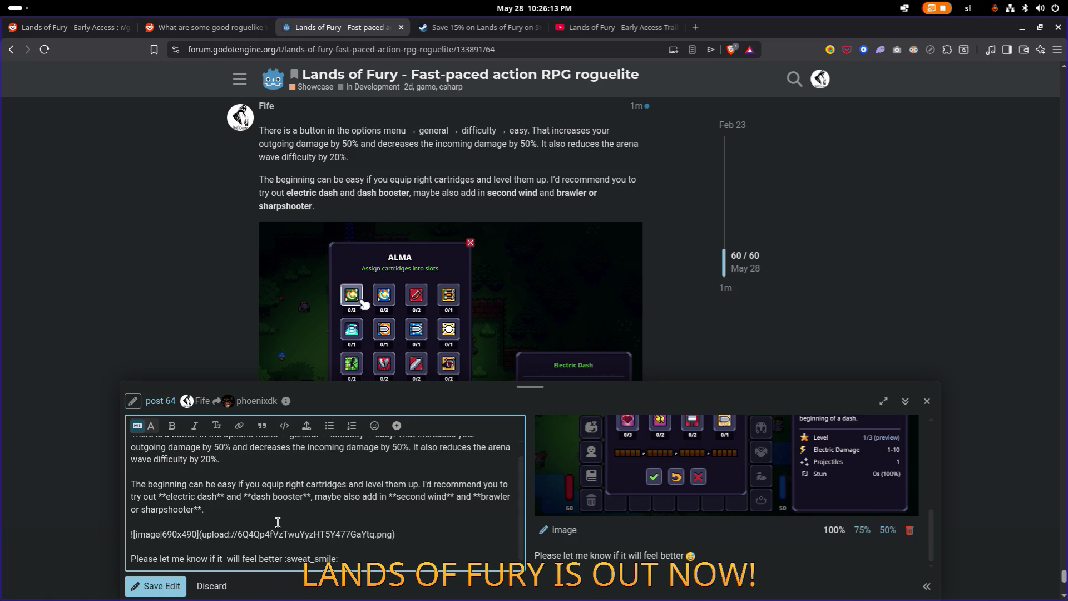
pyautogui.click(161, 587)
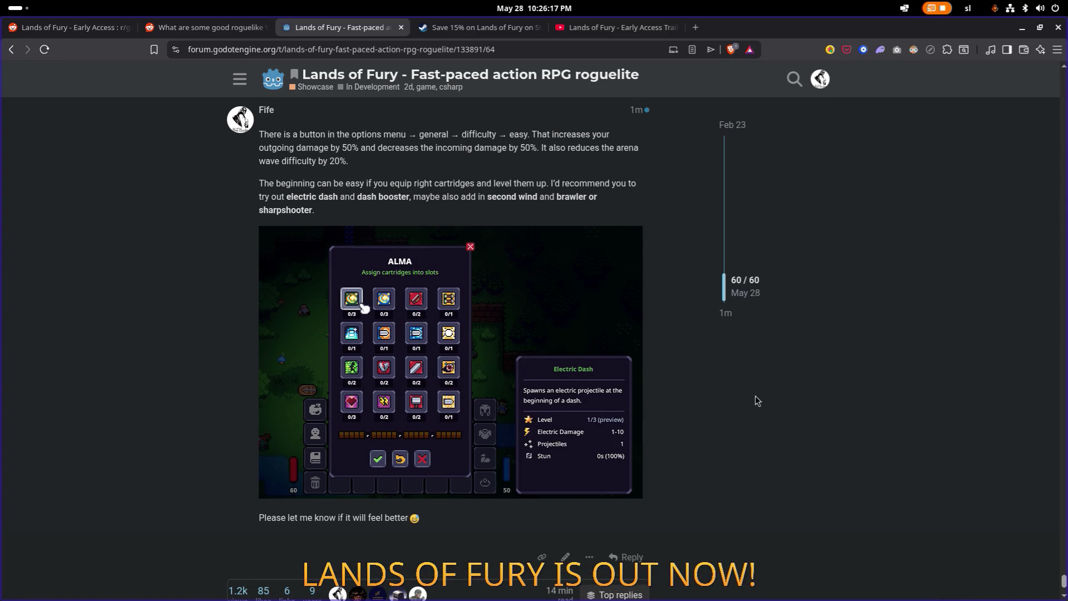
pyautogui.scroll(2, 757, 399)
pyautogui.scroll(4, 757, 394)
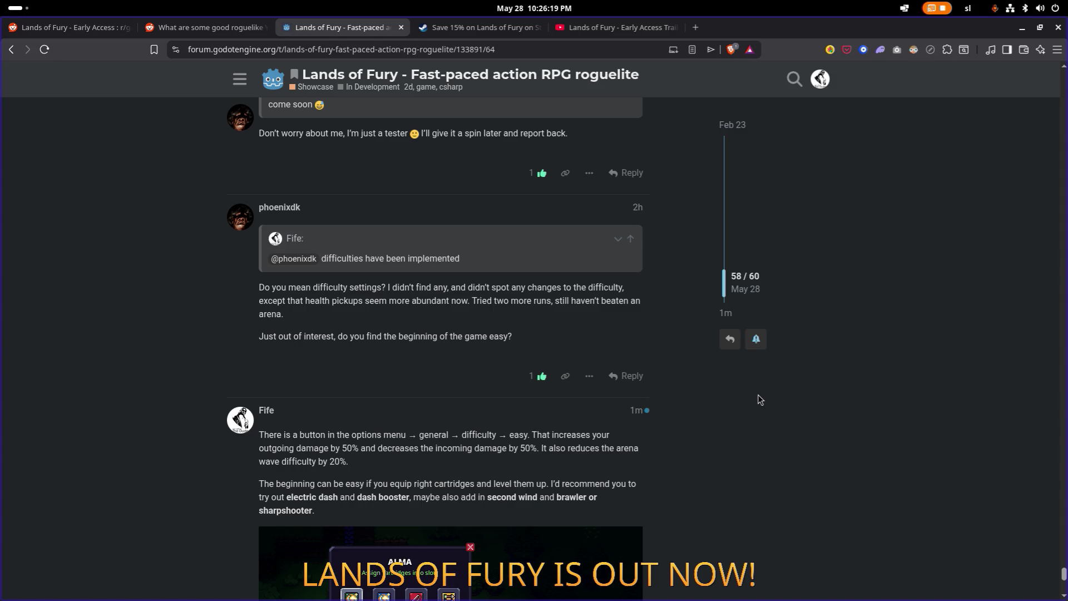
pyautogui.scroll(3, 656, 357)
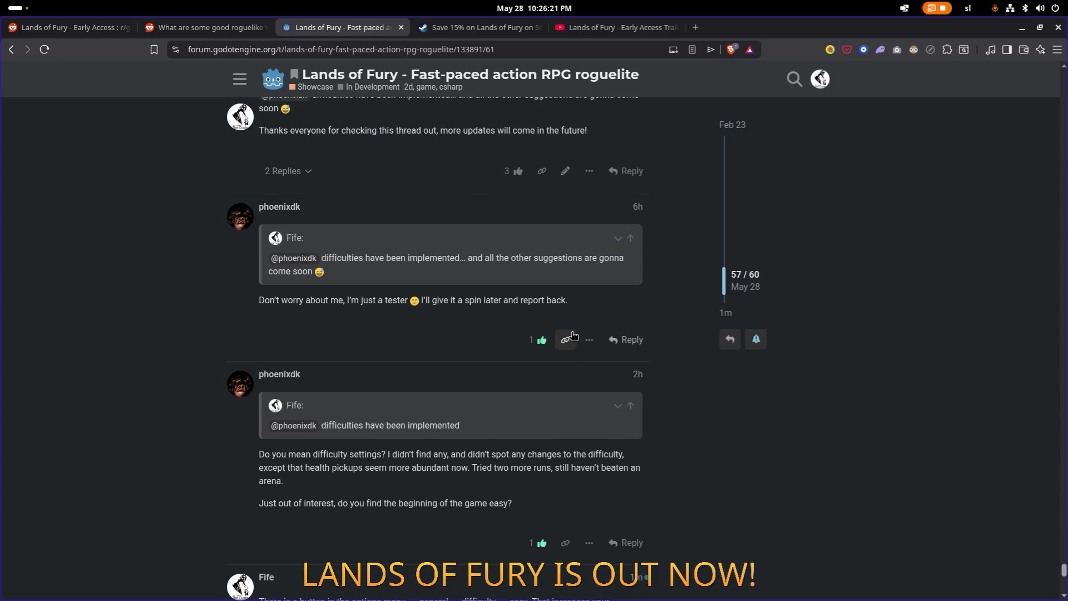
pyautogui.scroll(-8, 572, 335)
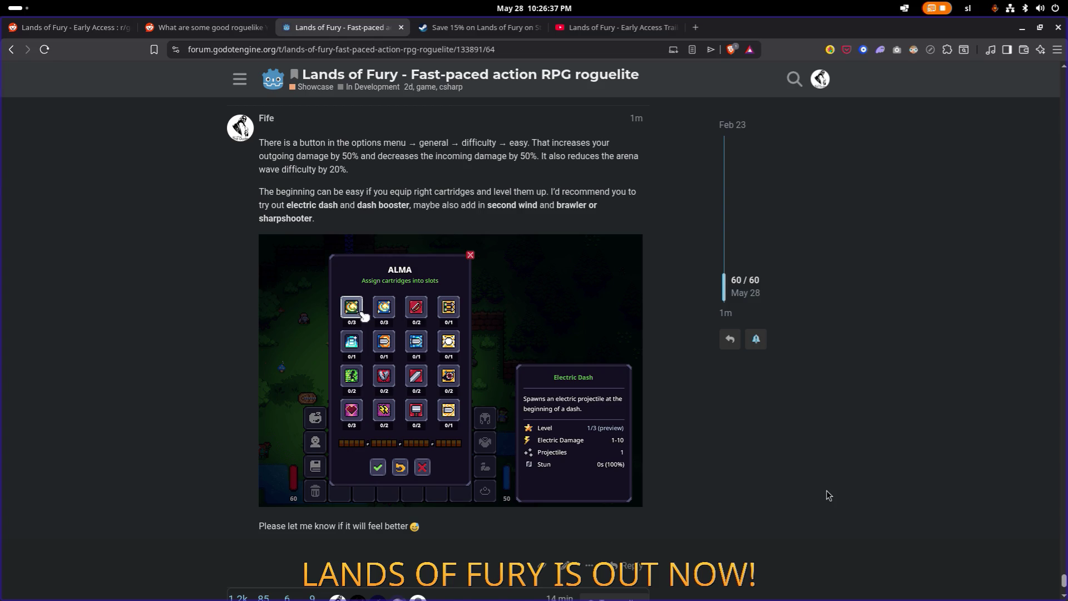
pyautogui.scroll(-3, 826, 495)
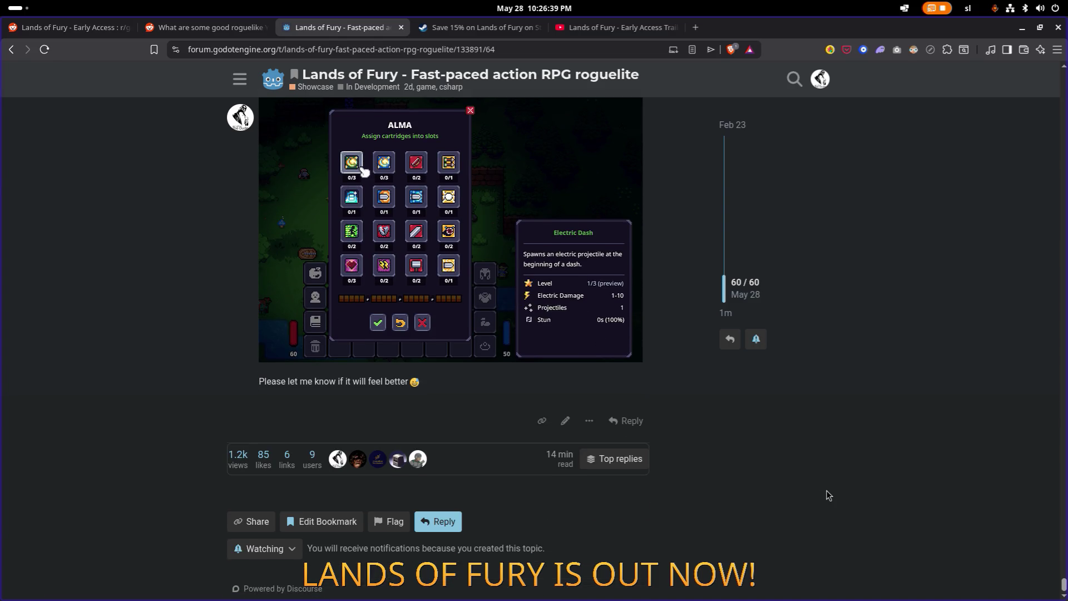
pyautogui.scroll(5, 825, 483)
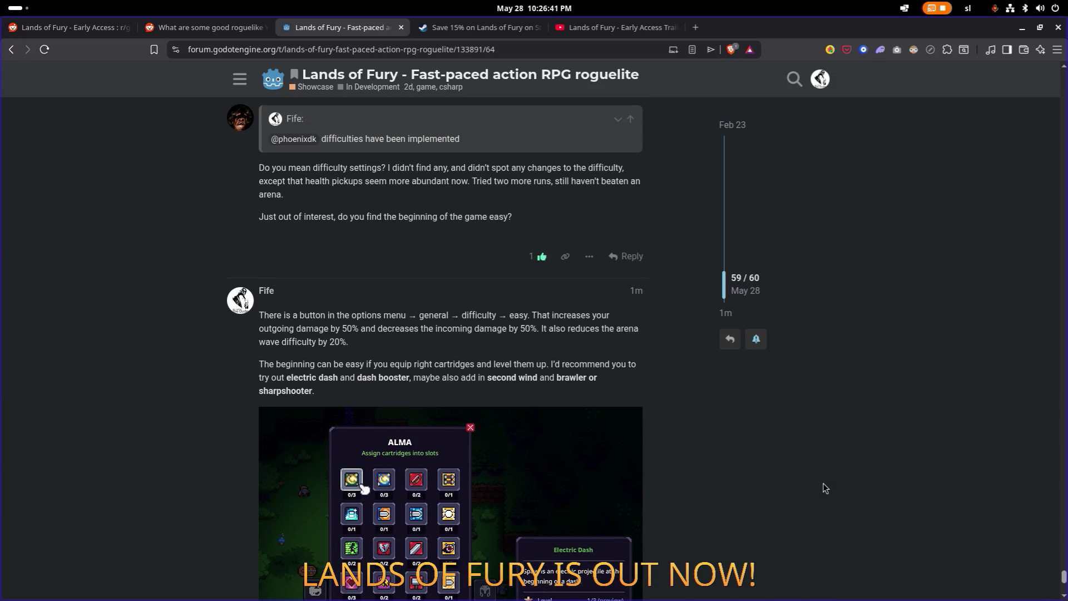
pyautogui.scroll(5, 822, 484)
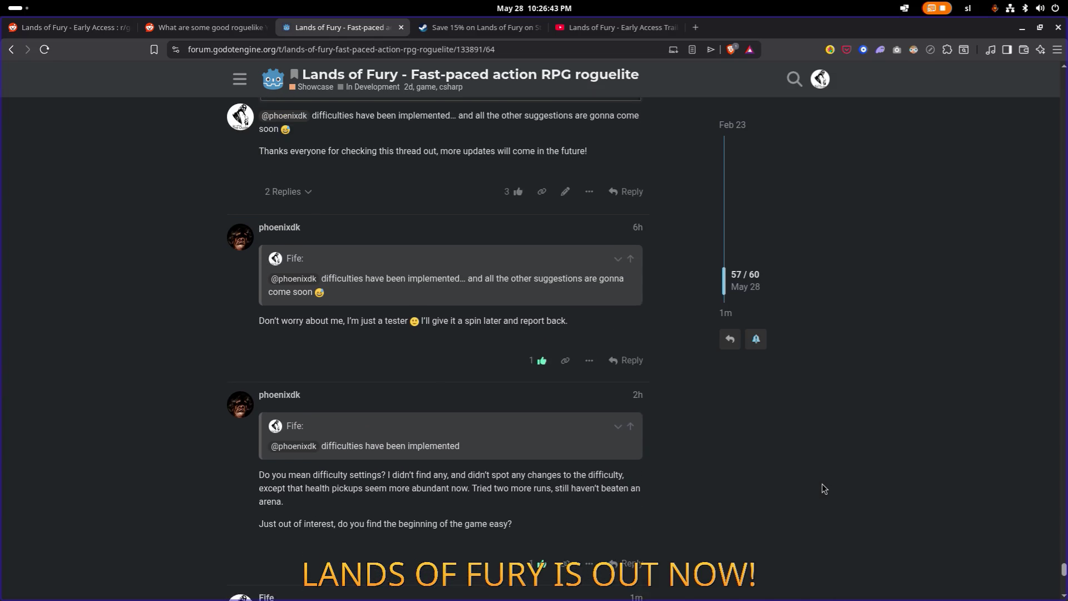
pyautogui.scroll(-2, 822, 488)
pyautogui.scroll(4, 822, 489)
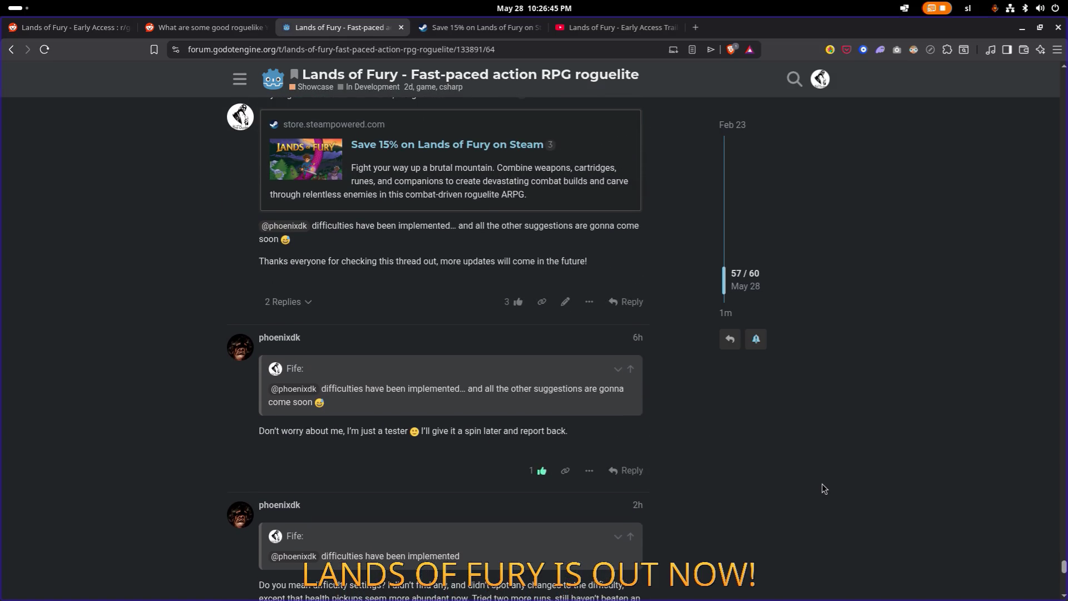
pyautogui.scroll(1, 821, 483)
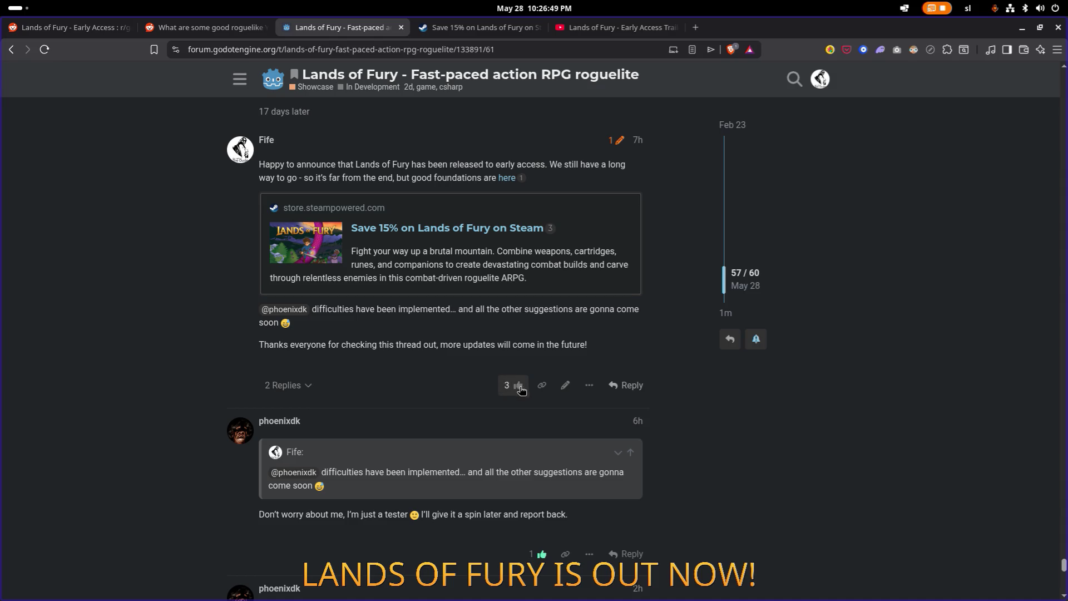
pyautogui.moveTo(521, 387)
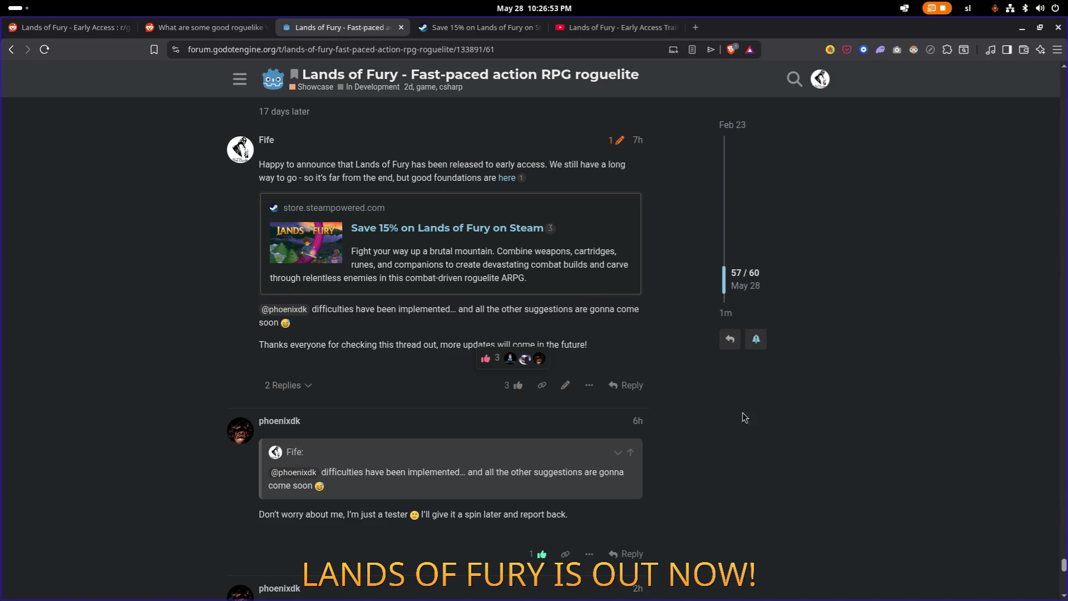
pyautogui.scroll(-15, 736, 411)
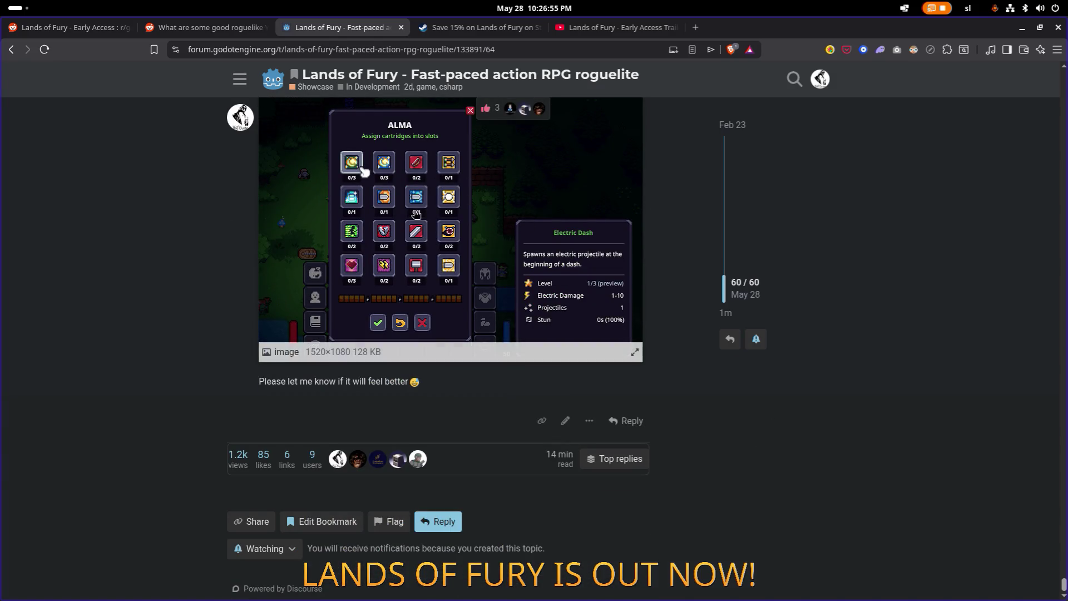
pyautogui.click(273, 83)
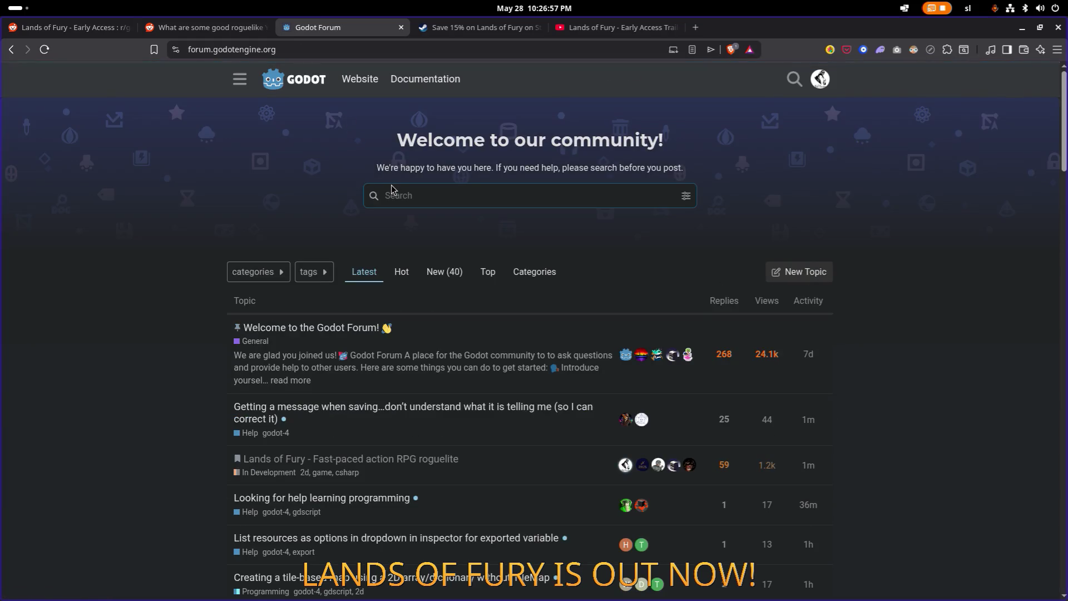
# Step: Leave the forum home and switch to the Lands of Fury Early Access Trailer on YouTube
pyautogui.scroll(-3, 391, 184)
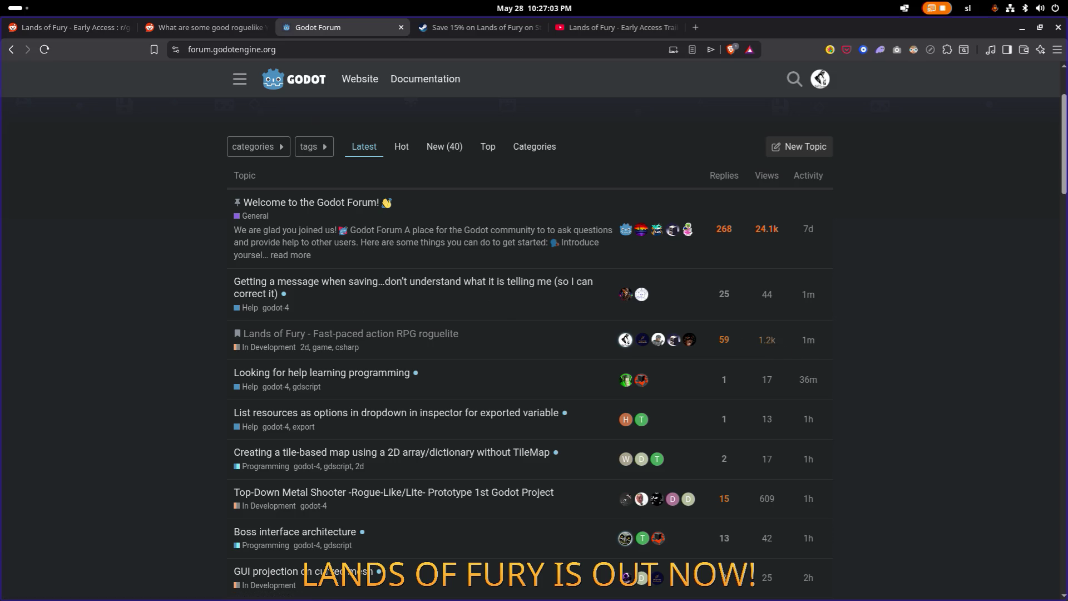
pyautogui.scroll(-1, 383, 75)
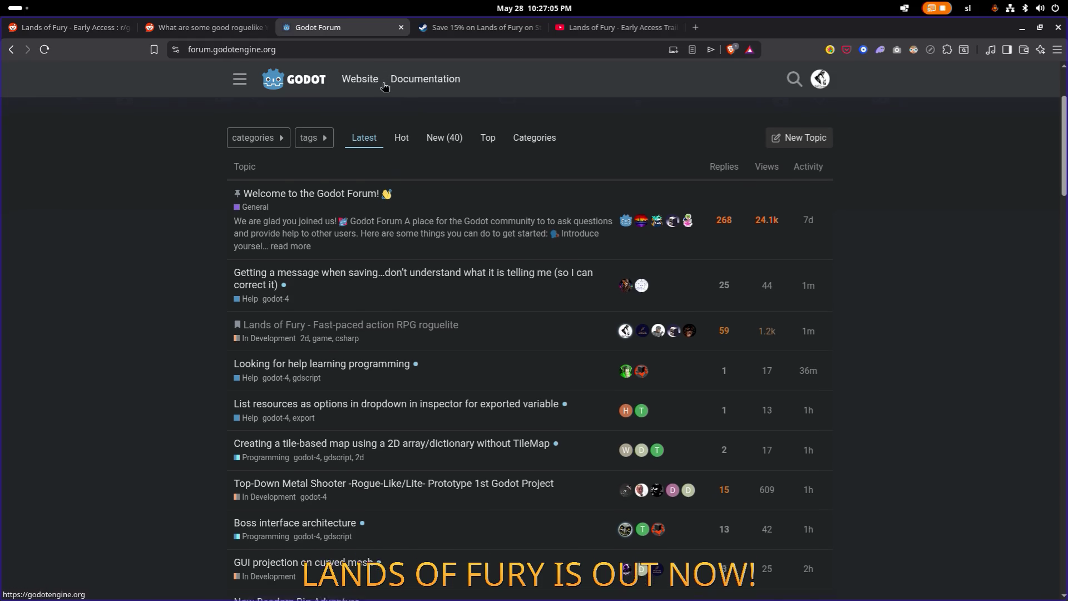
pyautogui.click(493, 34)
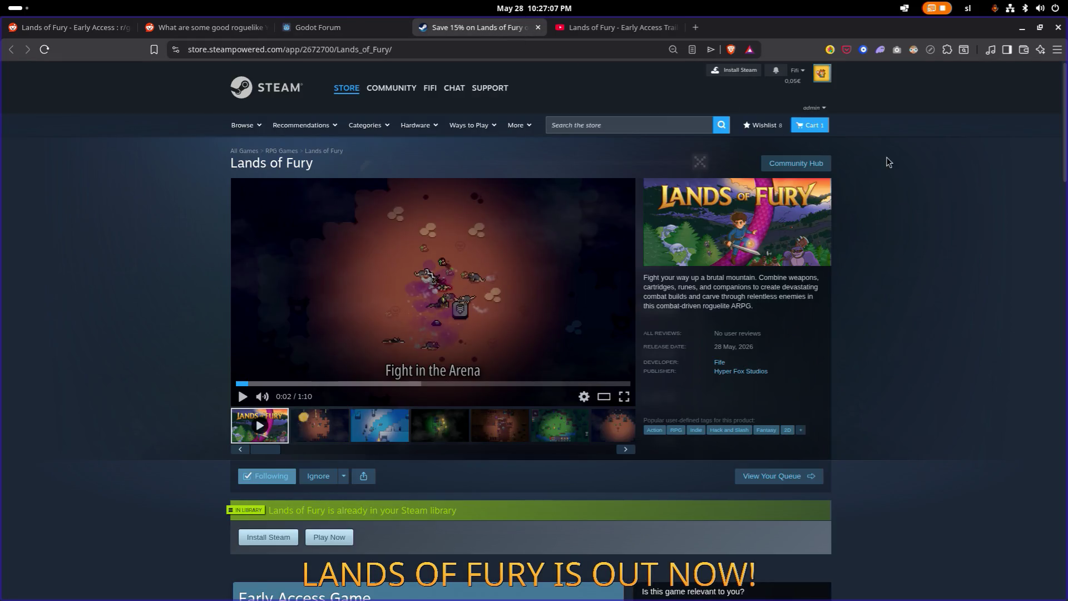
pyautogui.hotkey('alt', 'Tab')
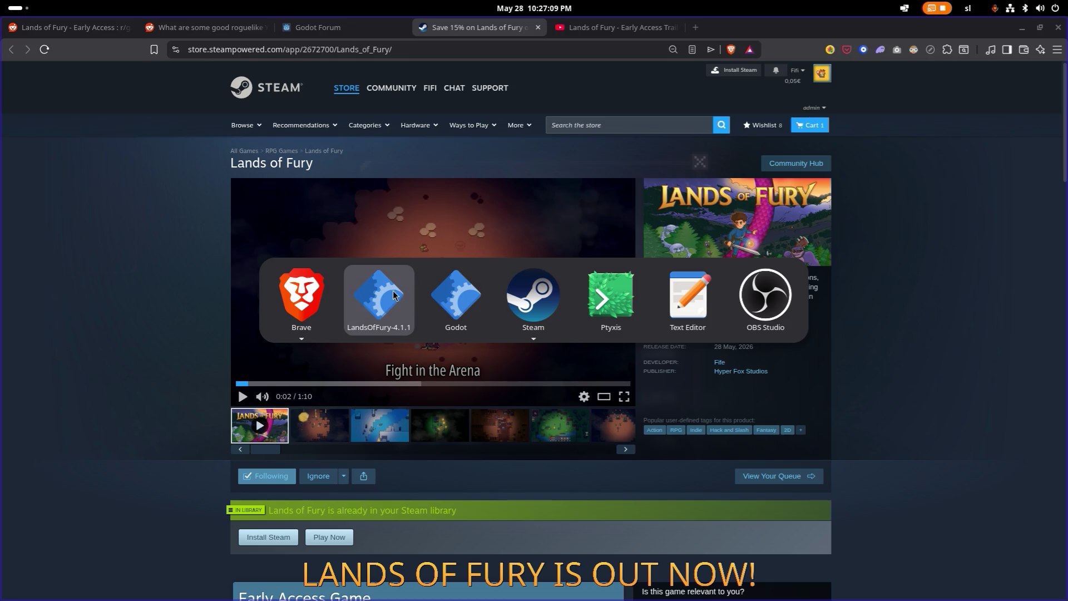
pyautogui.click(605, 30)
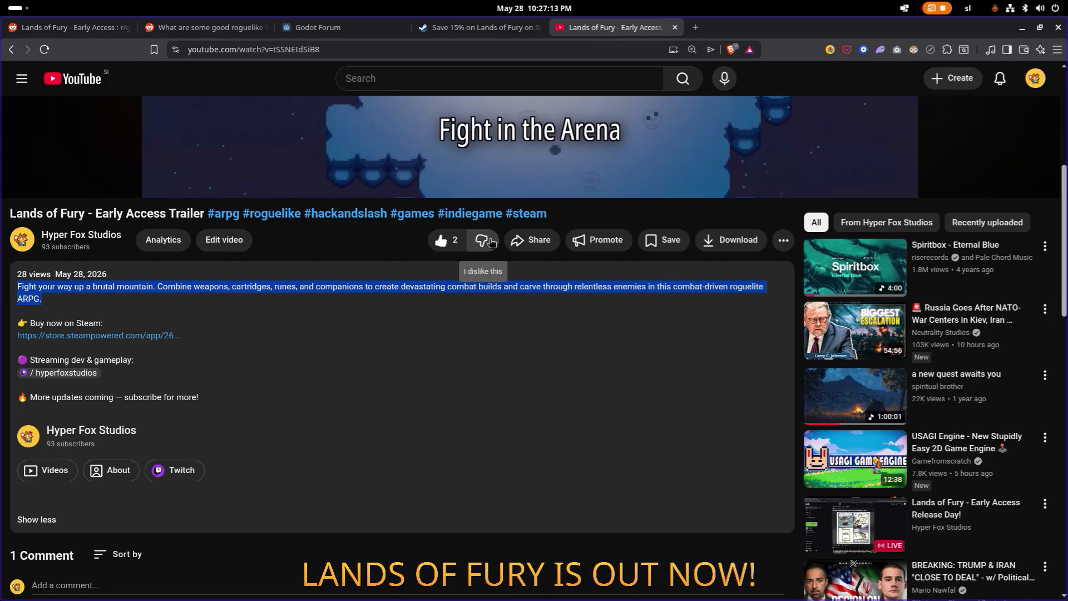
# Step: Search YouTube for 'lets game it out' and open the channel's full video list
pyautogui.scroll(6, 495, 234)
pyautogui.click(501, 81)
pyautogui.write('let')
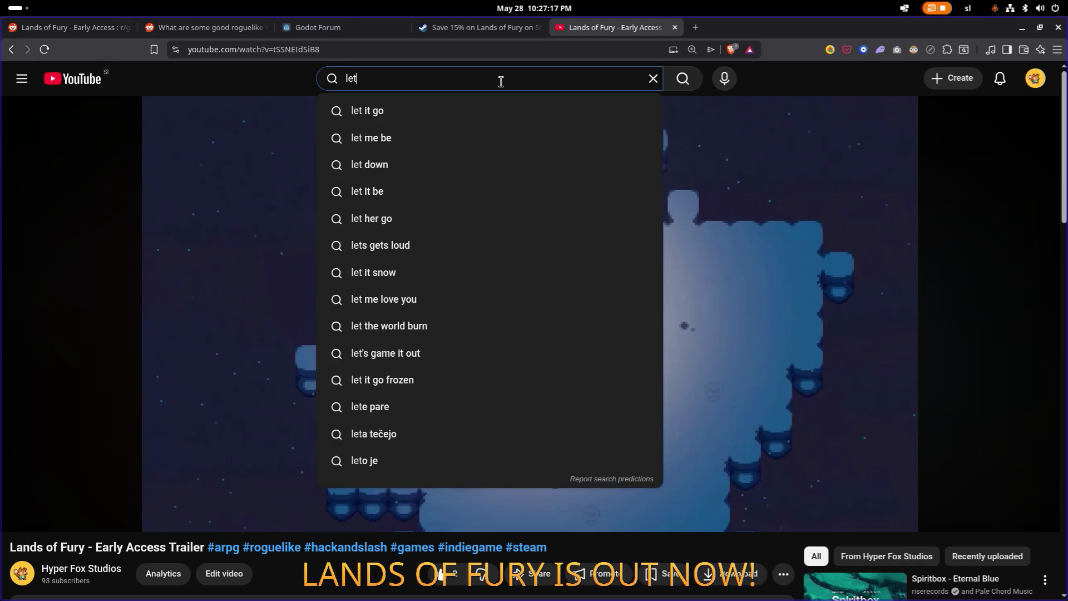
pyautogui.write('s game it out')
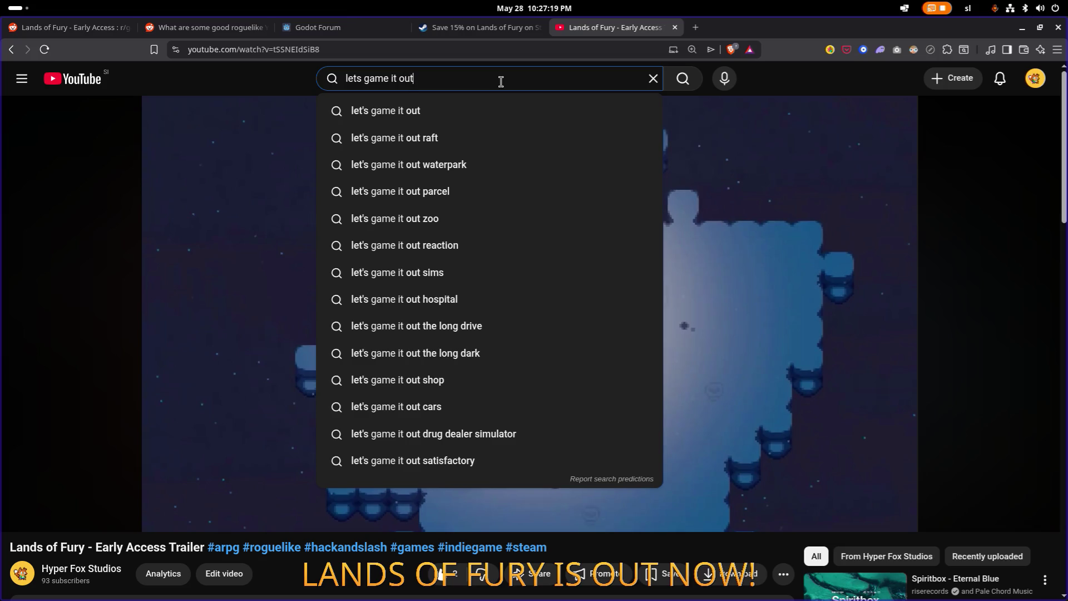
pyautogui.press('Return')
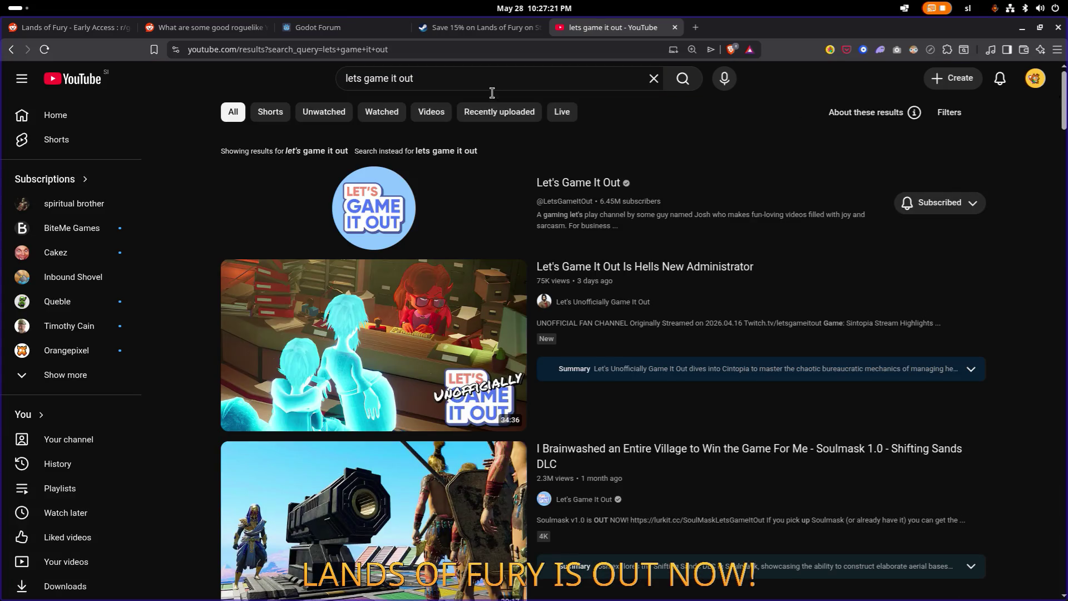
pyautogui.click(578, 186)
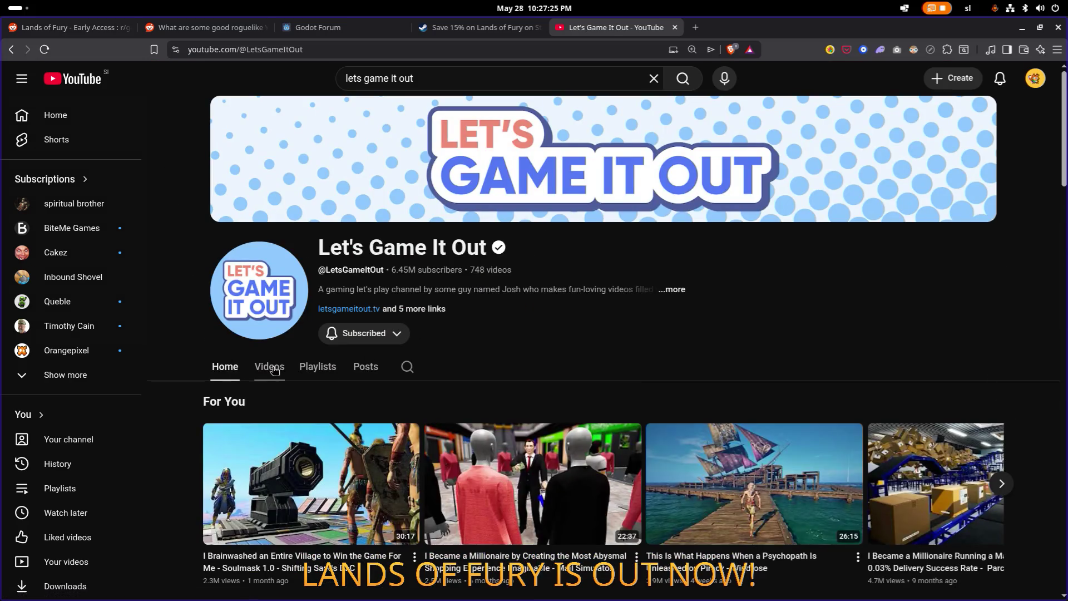
pyautogui.click(273, 370)
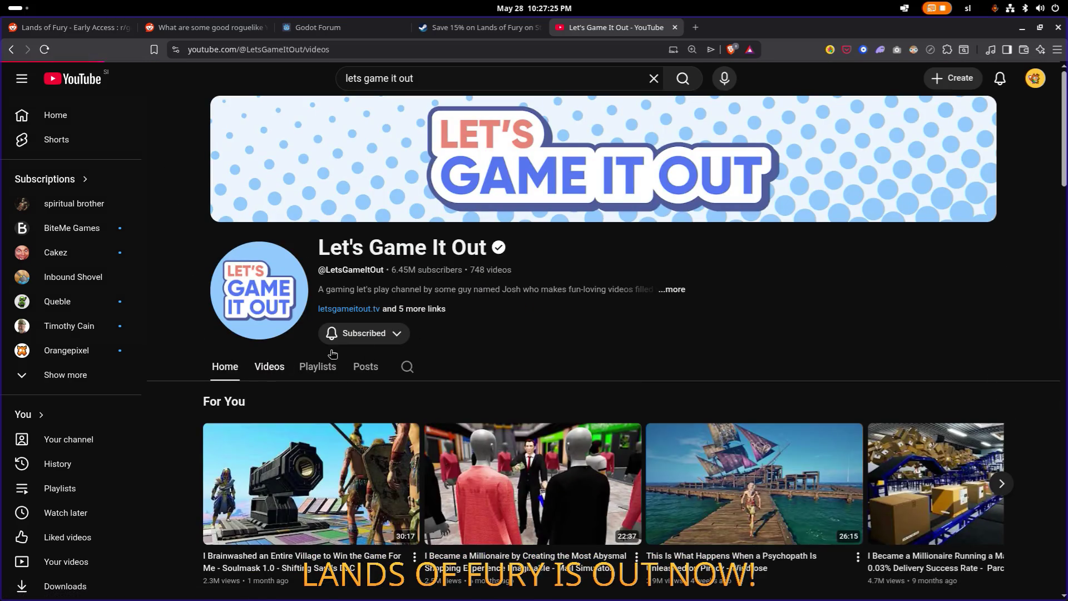
# Step: Scroll through the channel's videos and search the page for 'rey' to find Reynard
pyautogui.scroll(-15, 513, 351)
pyautogui.scroll(-20, 513, 350)
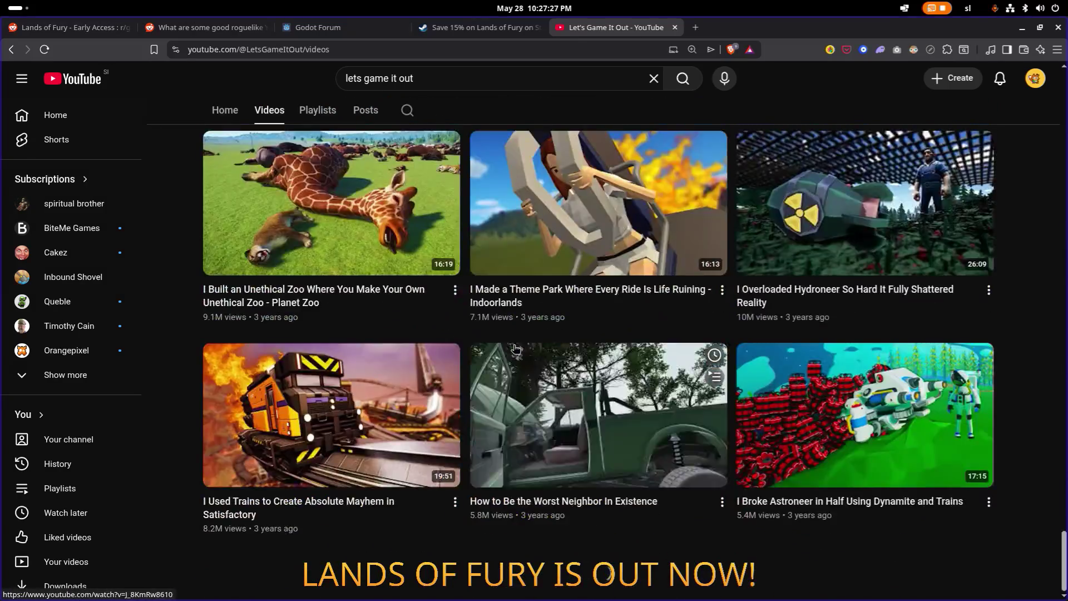
pyautogui.scroll(-20, 514, 347)
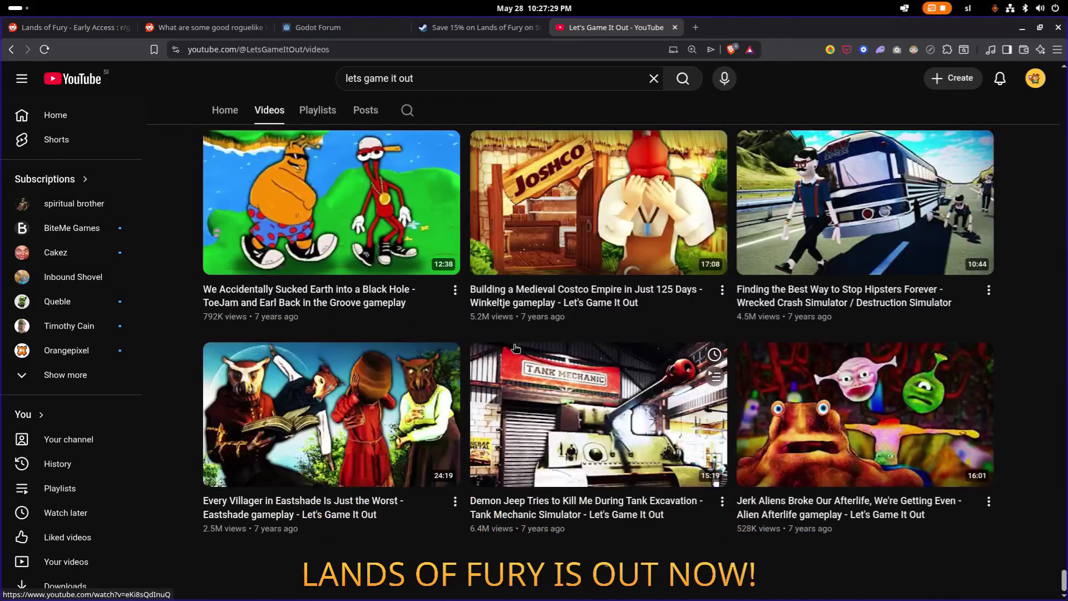
pyautogui.scroll(-20, 516, 348)
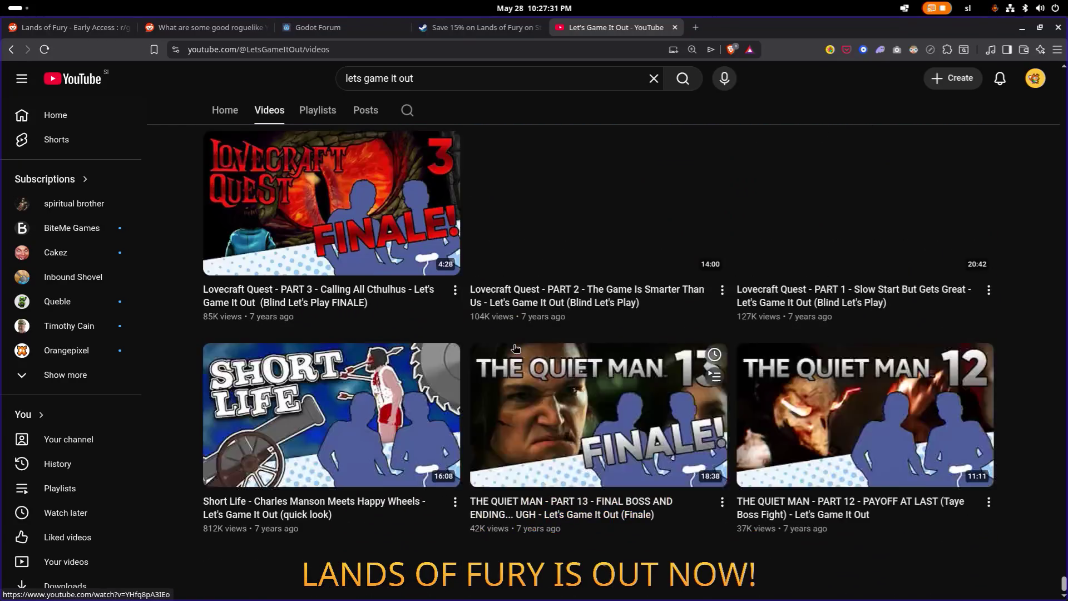
pyautogui.scroll(-5, 515, 348)
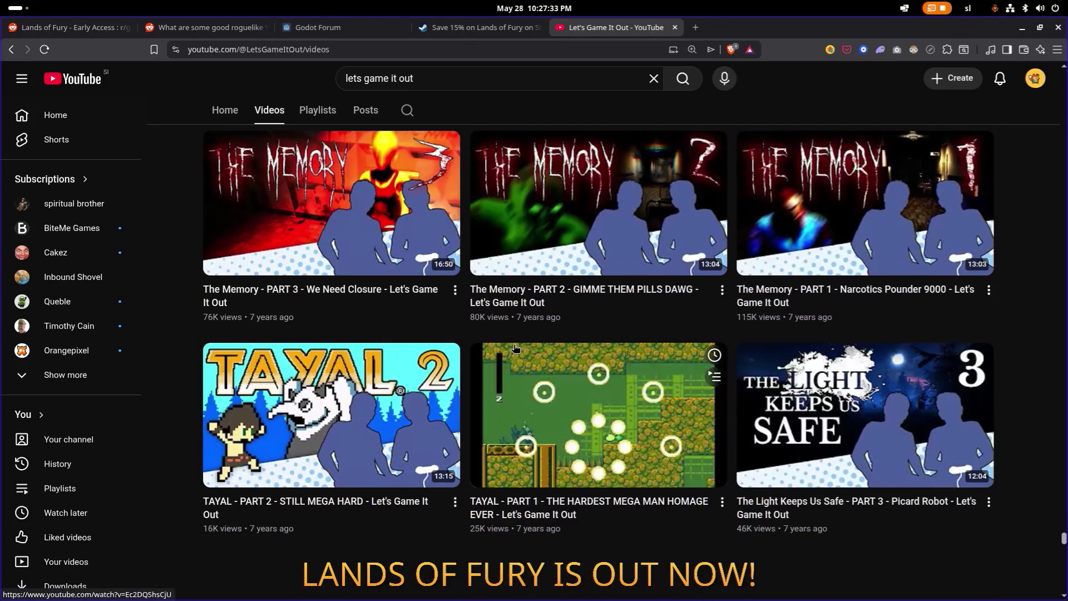
pyautogui.hotkey('ctrl', 'f')
pyautogui.write('rey')
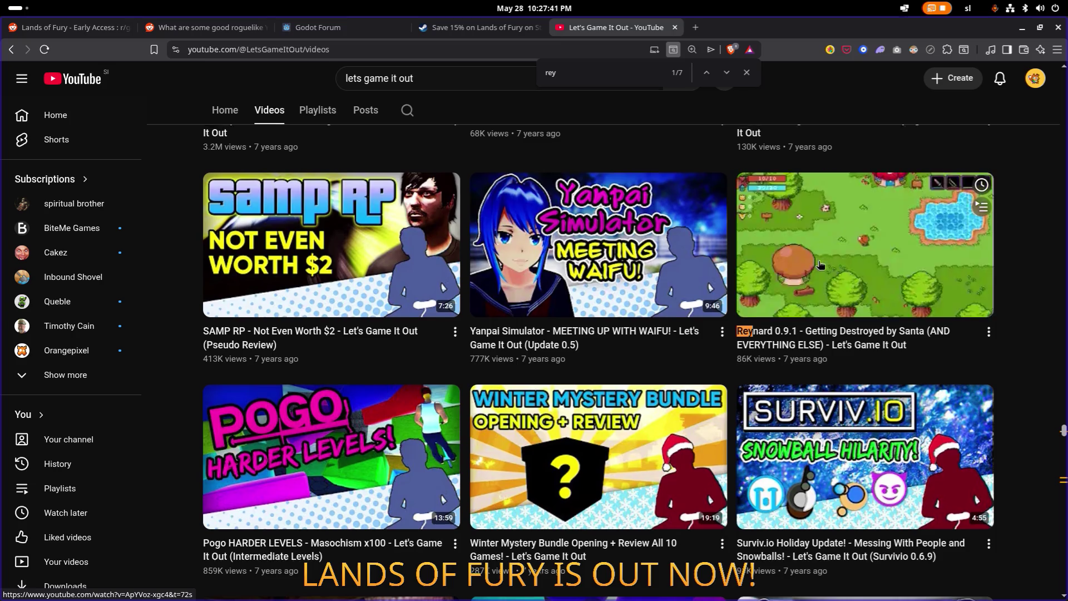
# Step: Scroll back to the top and open the channel's full description and links
pyautogui.scroll(5, 824, 262)
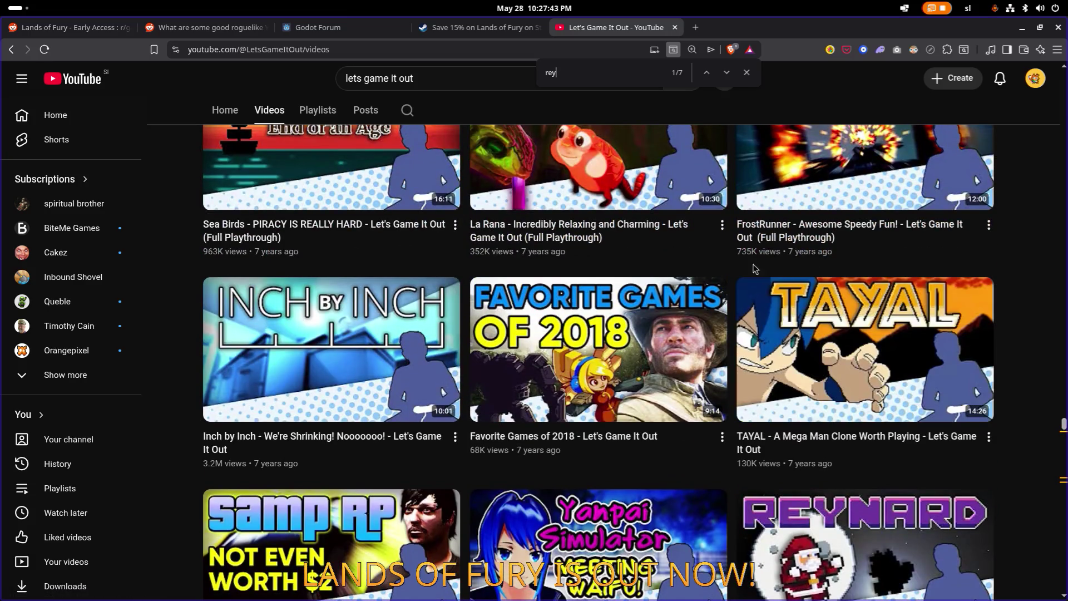
pyautogui.scroll(5, 669, 268)
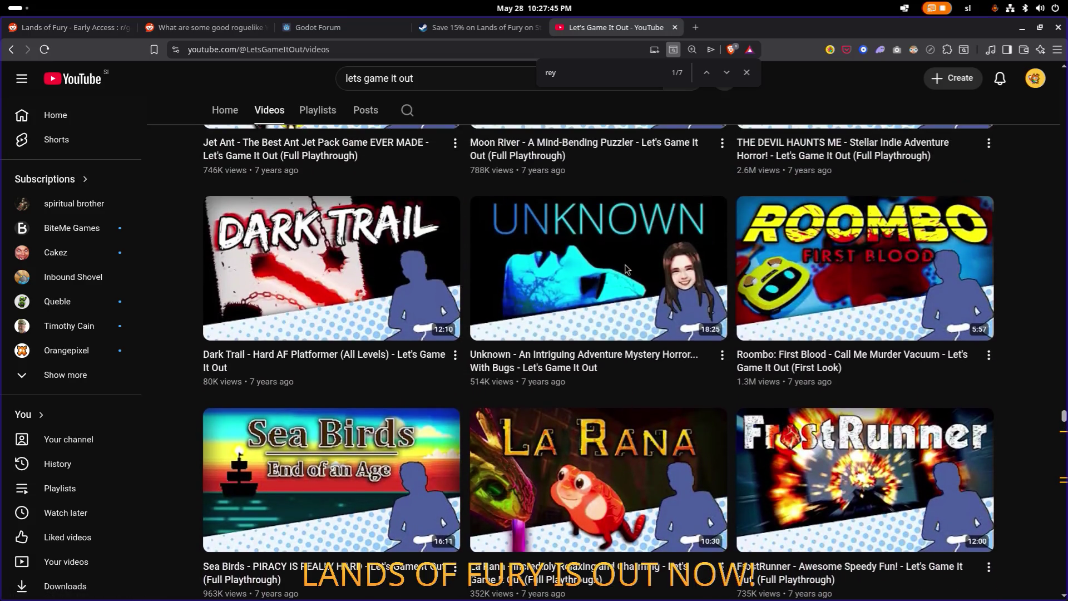
pyautogui.scroll(5, 627, 269)
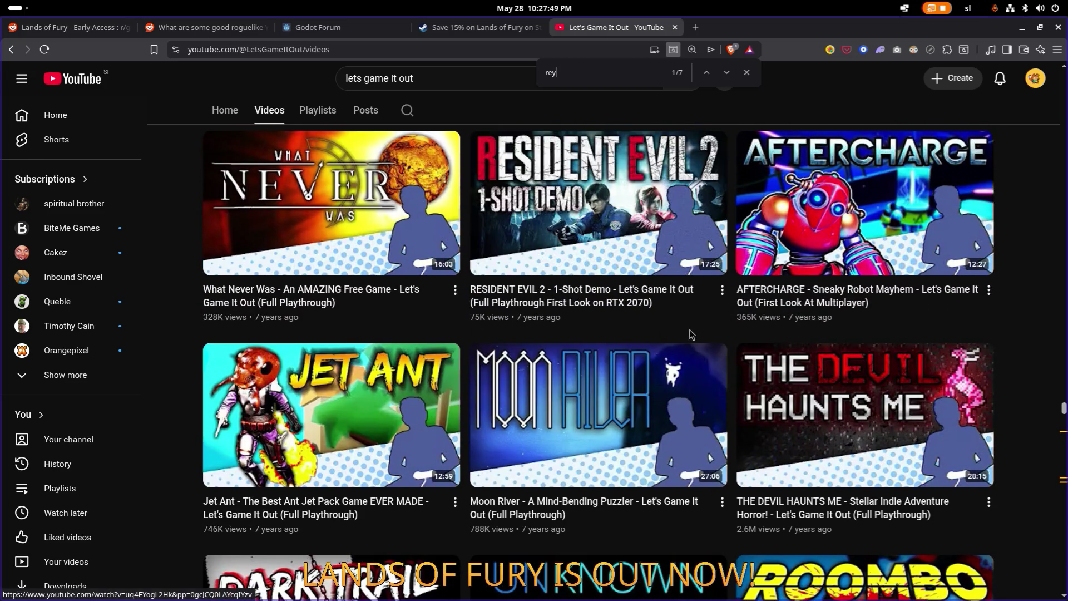
pyautogui.scroll(5, 690, 333)
pyautogui.scroll(6, 690, 333)
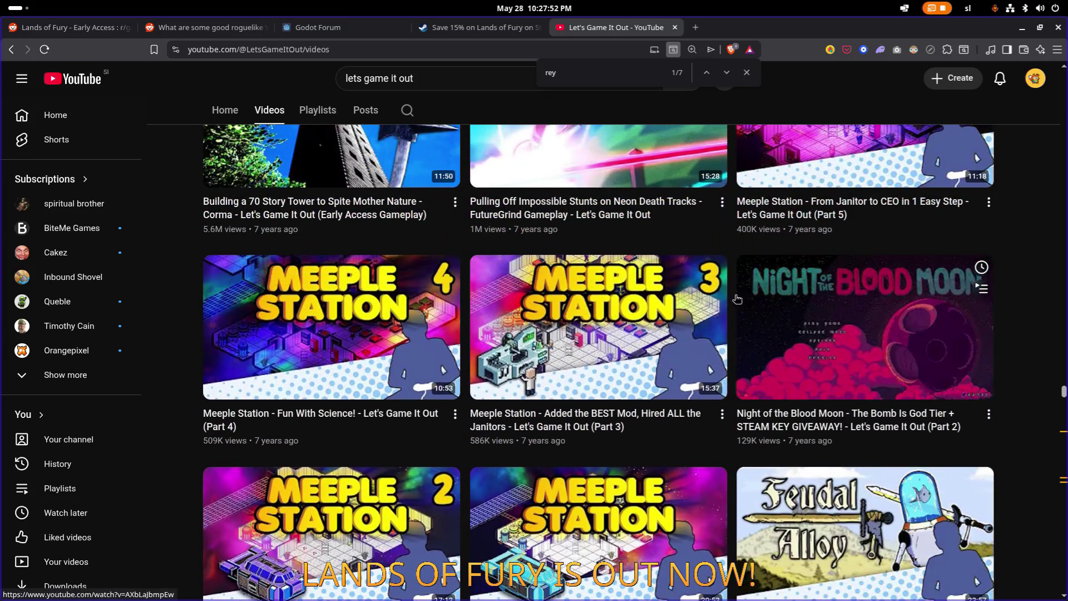
pyautogui.moveTo(705, 294)
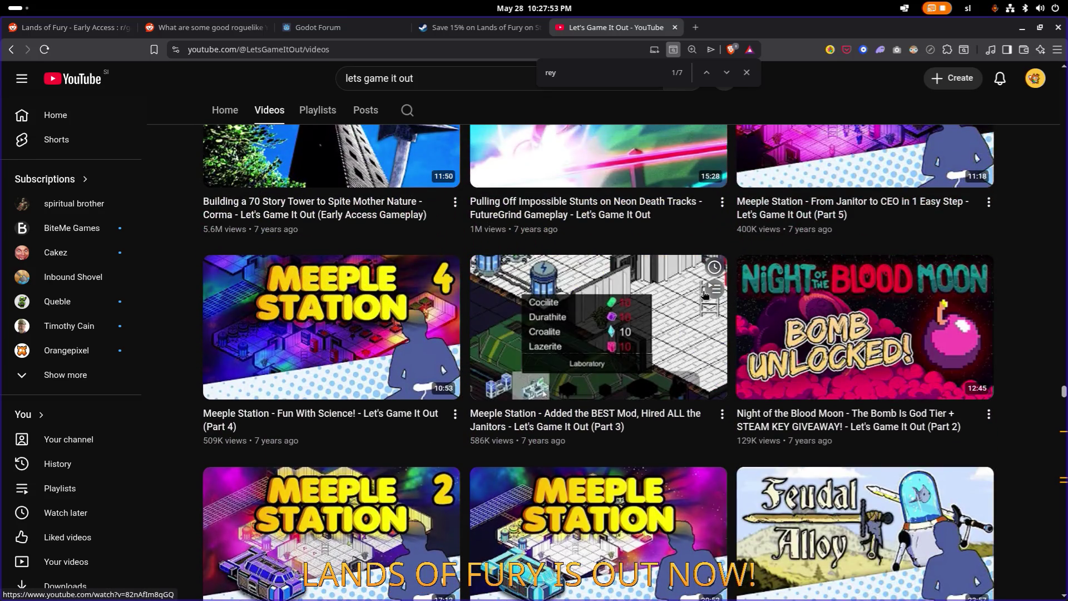
pyautogui.scroll(4, 705, 293)
pyautogui.scroll(6, 704, 293)
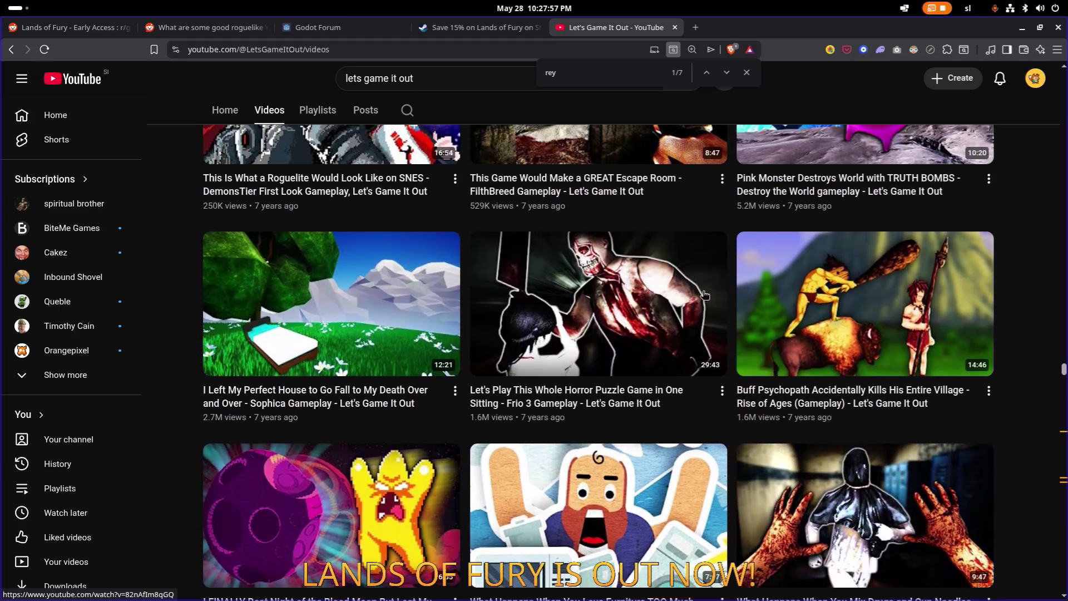
pyautogui.scroll(5, 705, 295)
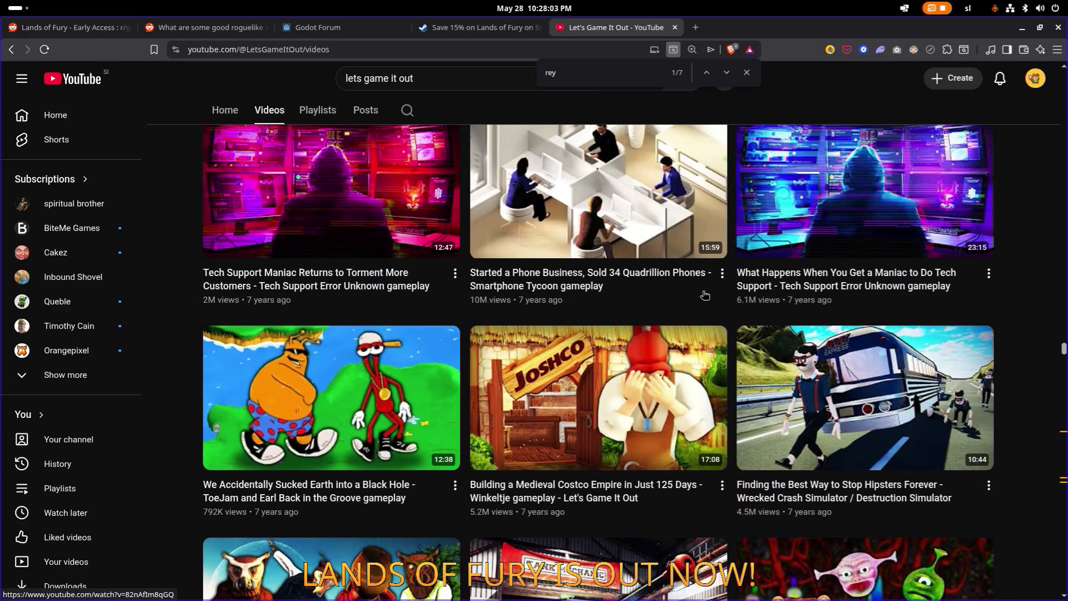
pyautogui.scroll(3, 705, 295)
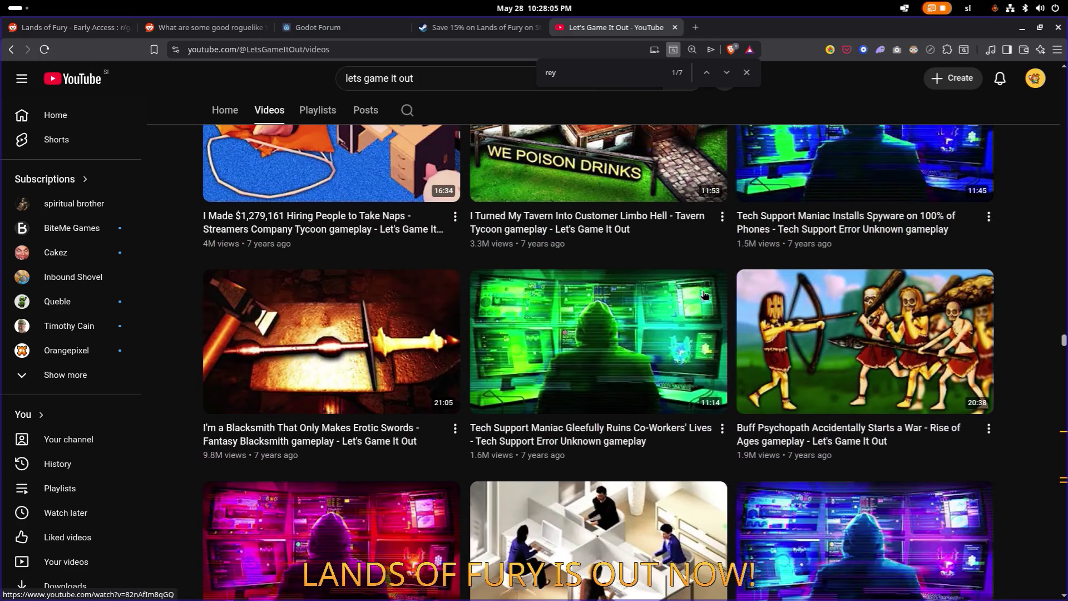
pyautogui.scroll(20, 705, 295)
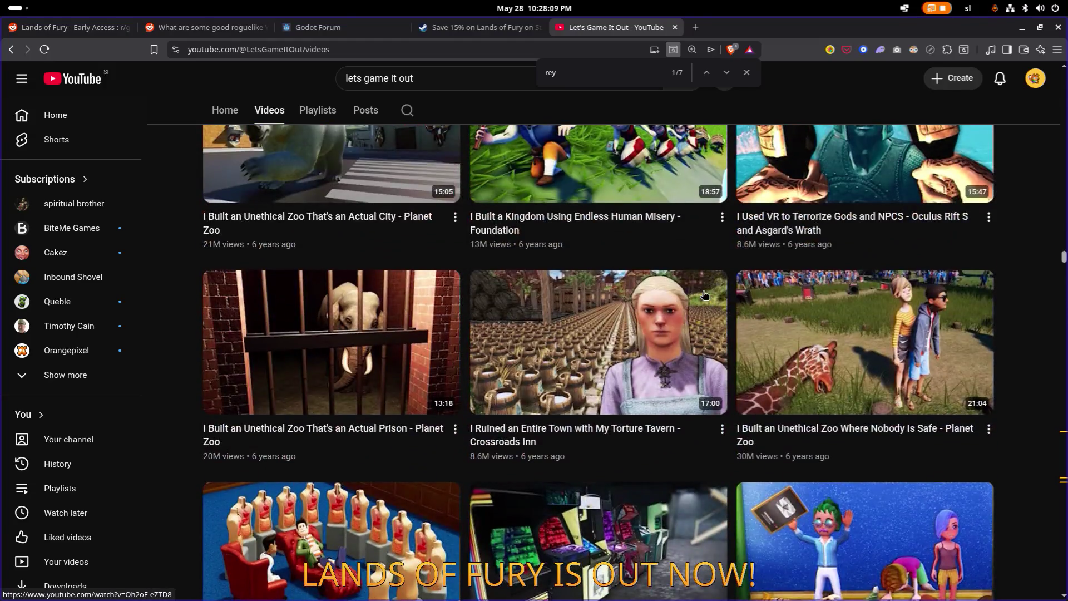
pyautogui.scroll(20, 704, 294)
pyautogui.scroll(10, 705, 294)
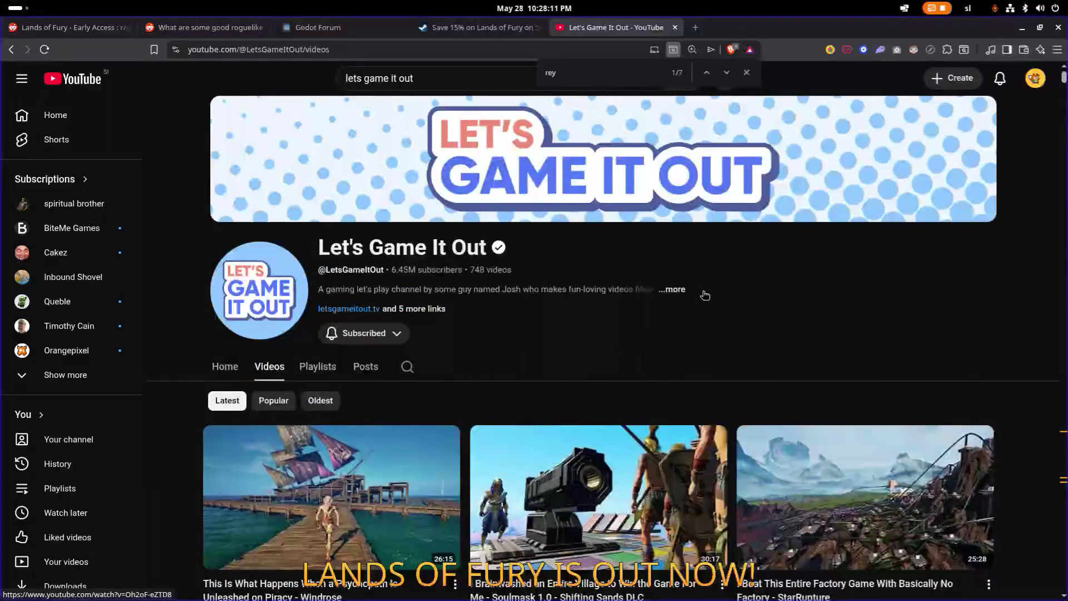
pyautogui.click(674, 289)
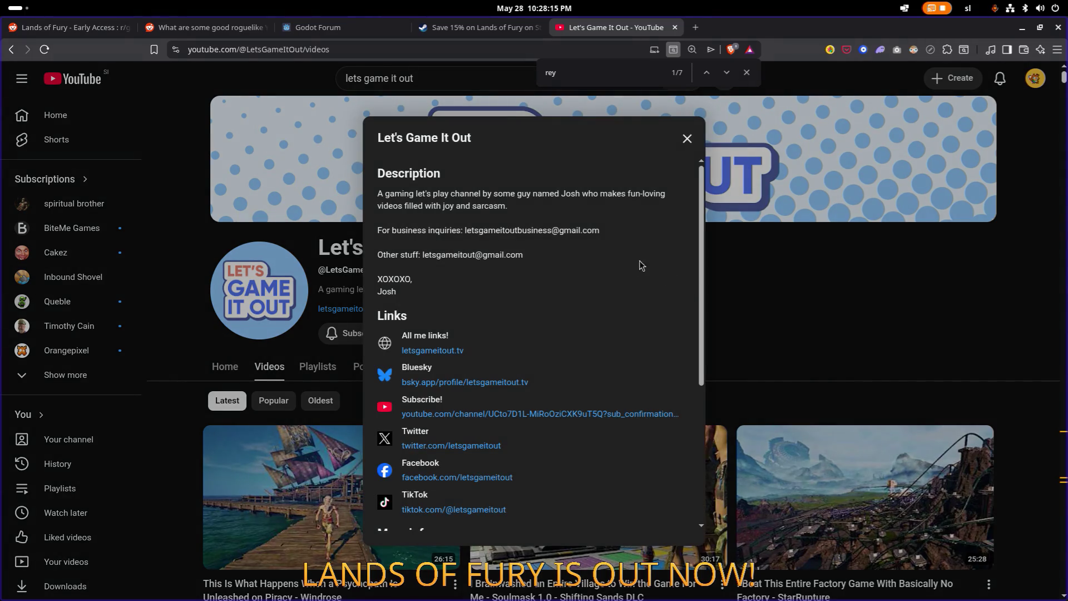
# Step: Follow the channel's Twitter link to open Let's Game It Out on X in a new tab
pyautogui.scroll(-2, 590, 276)
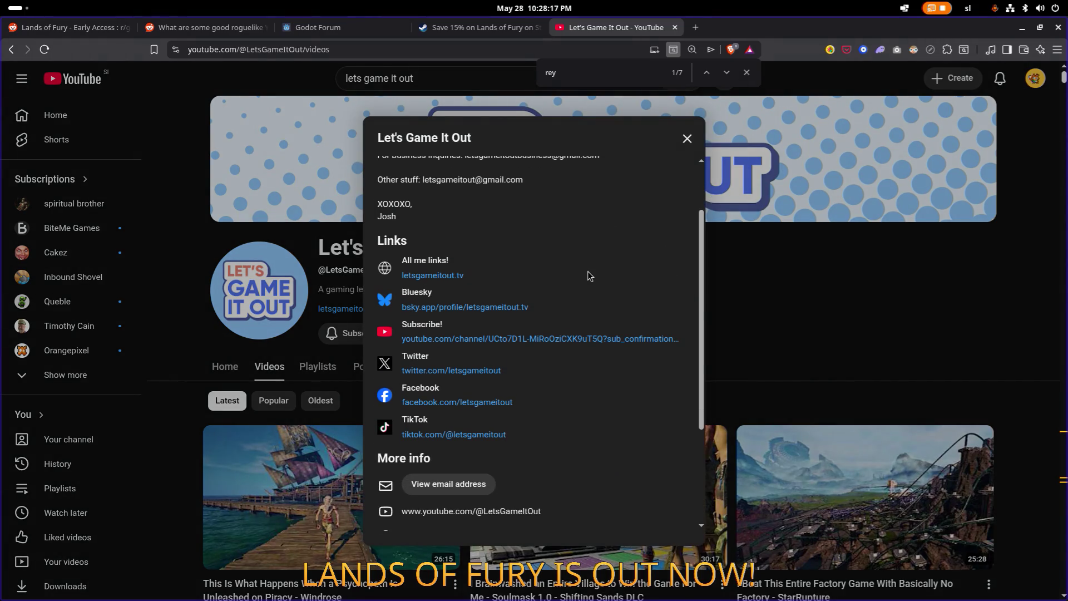
pyautogui.click(477, 371)
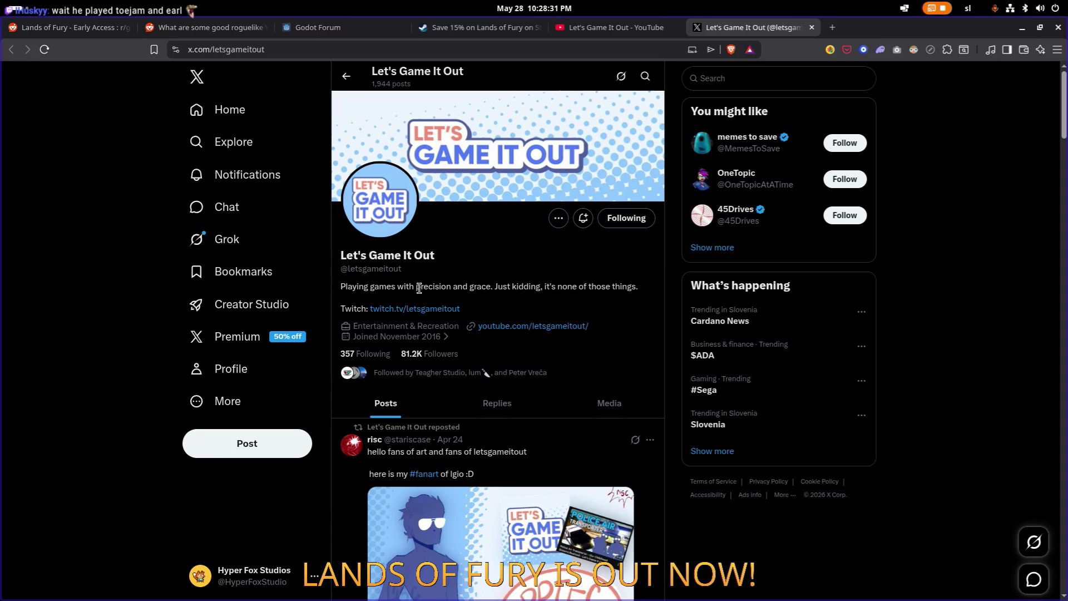
pyautogui.scroll(-1, 419, 289)
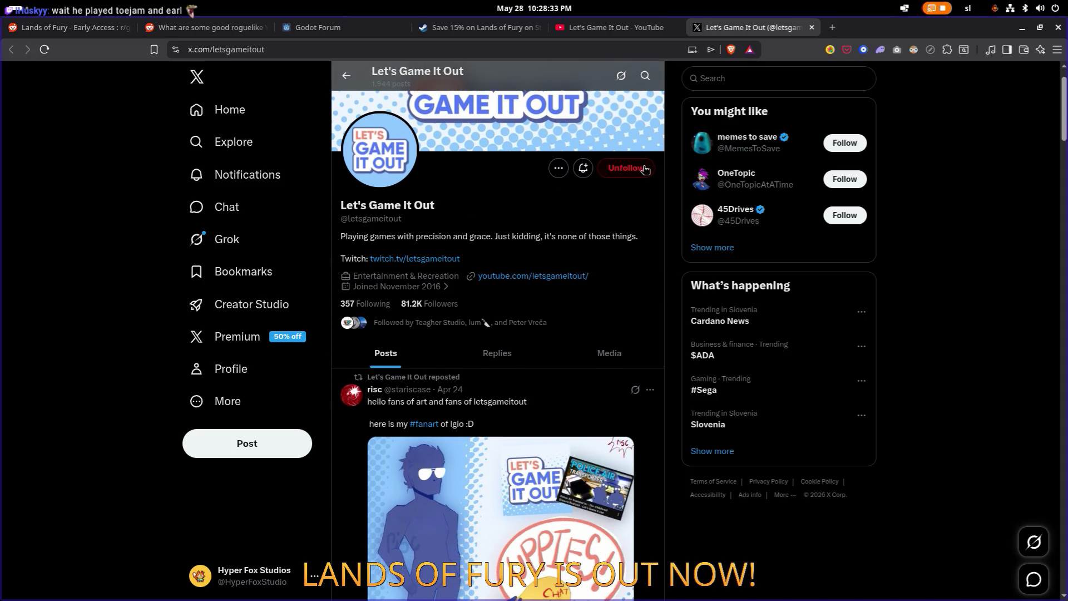
pyautogui.scroll(1, 529, 229)
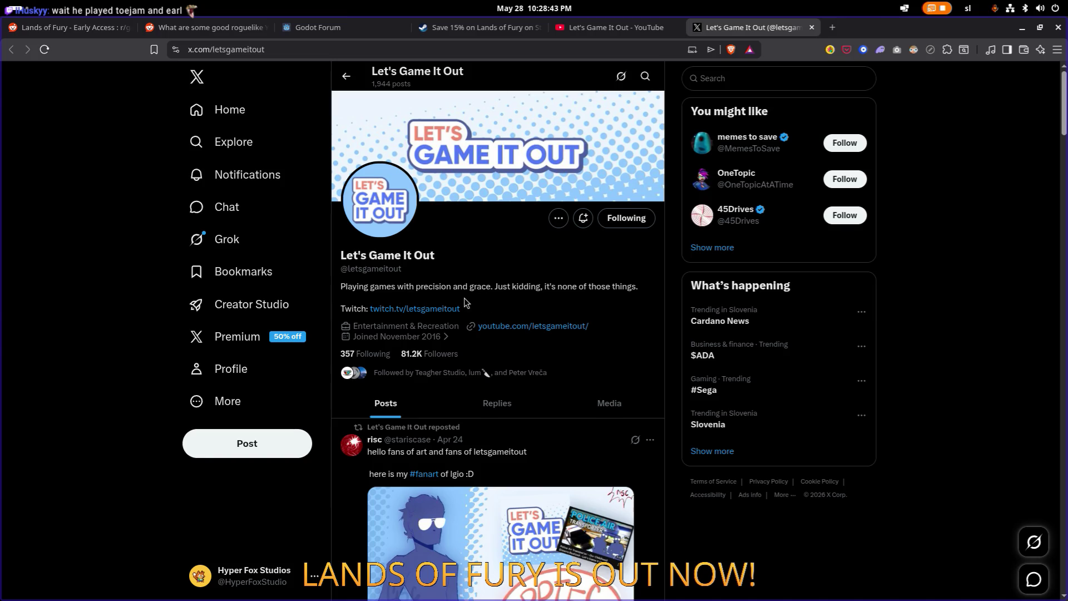
pyautogui.scroll(-3, 465, 300)
pyautogui.scroll(3, 465, 301)
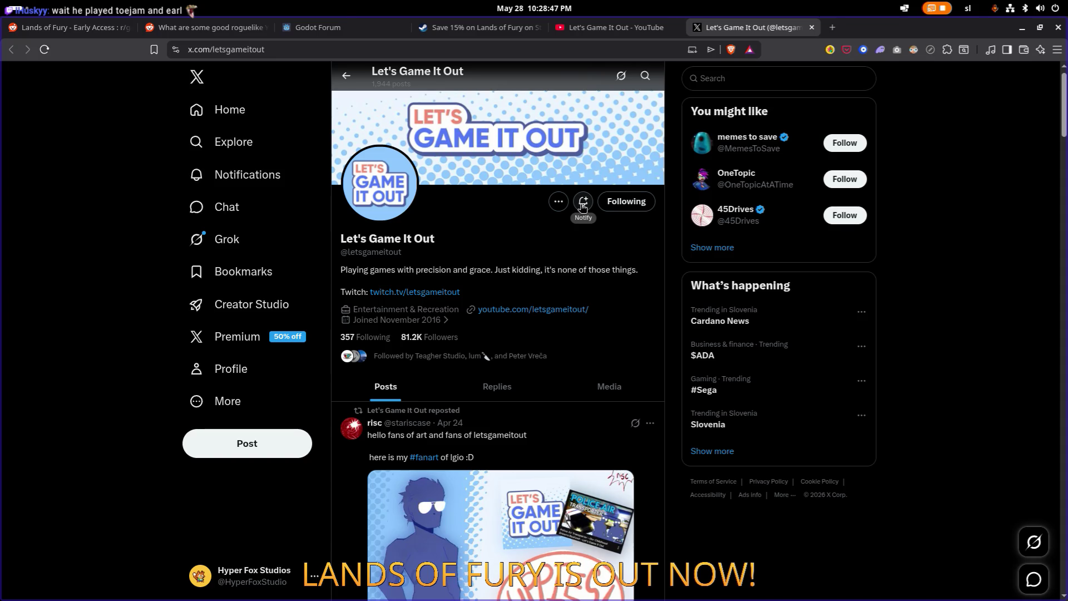
pyautogui.click(556, 203)
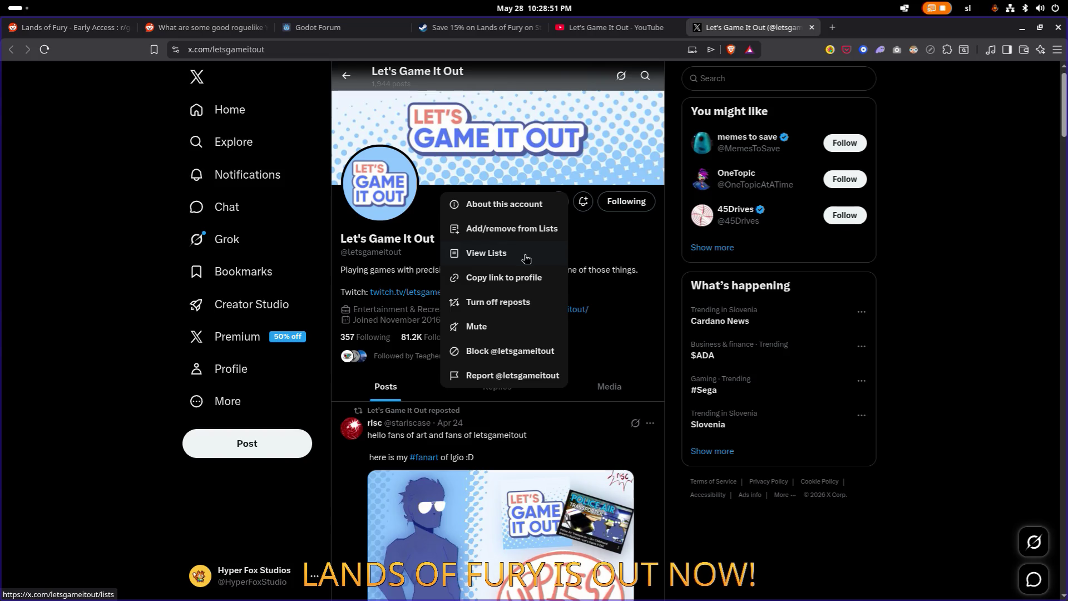
pyautogui.click(615, 263)
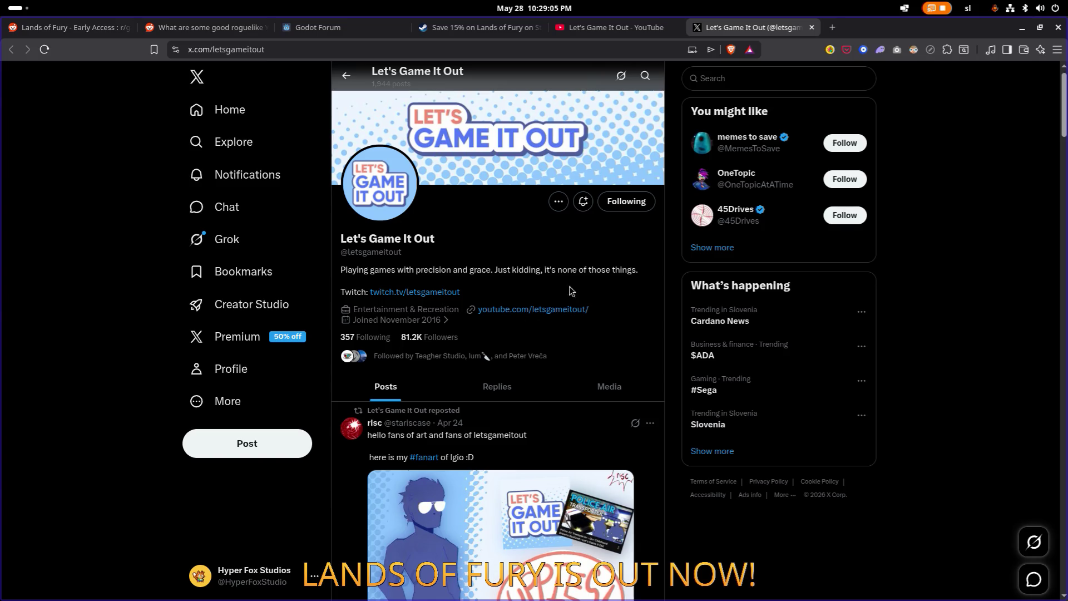
pyautogui.click(263, 449)
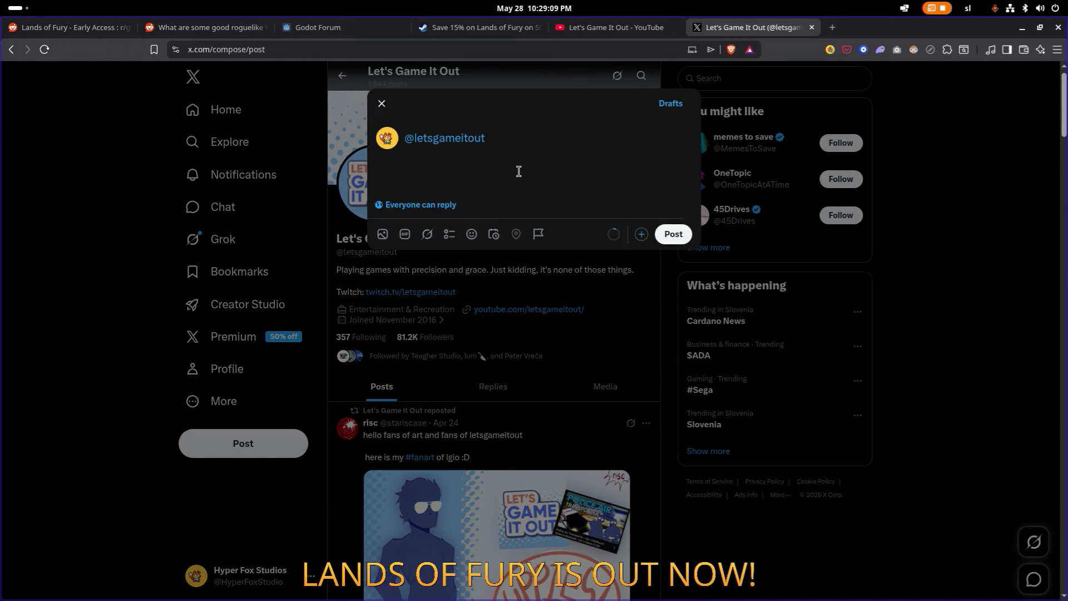
# Step: Draft the X post: long time ago, when I still had milk teeth, you played our game Reynard
pyautogui.write('looooooong')
pyautogui.write('ll')
pyautogui.write('ooooooong ')
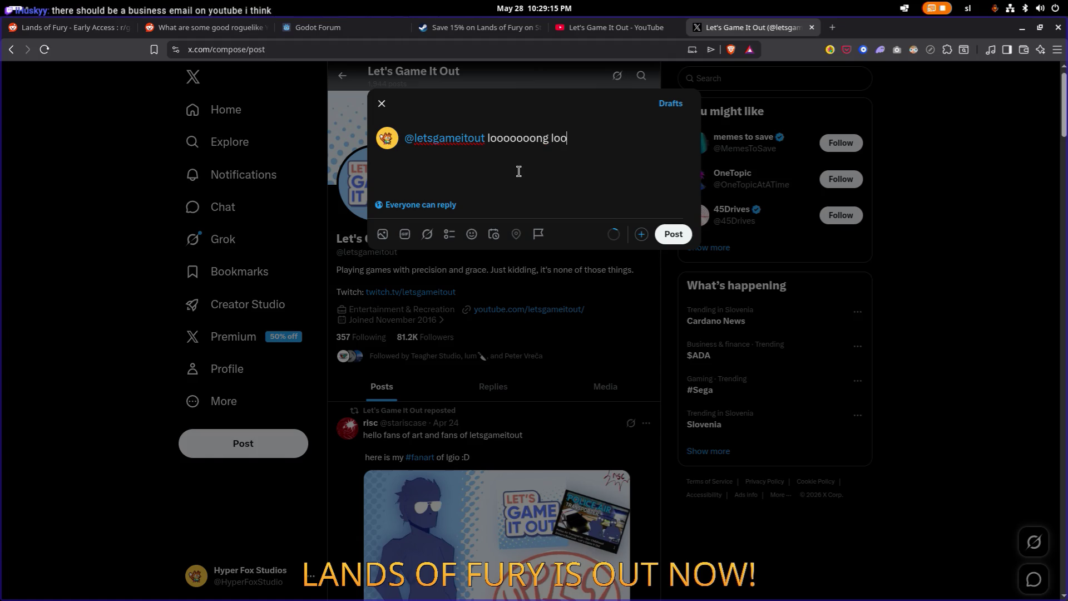
pyautogui.write('time agou')
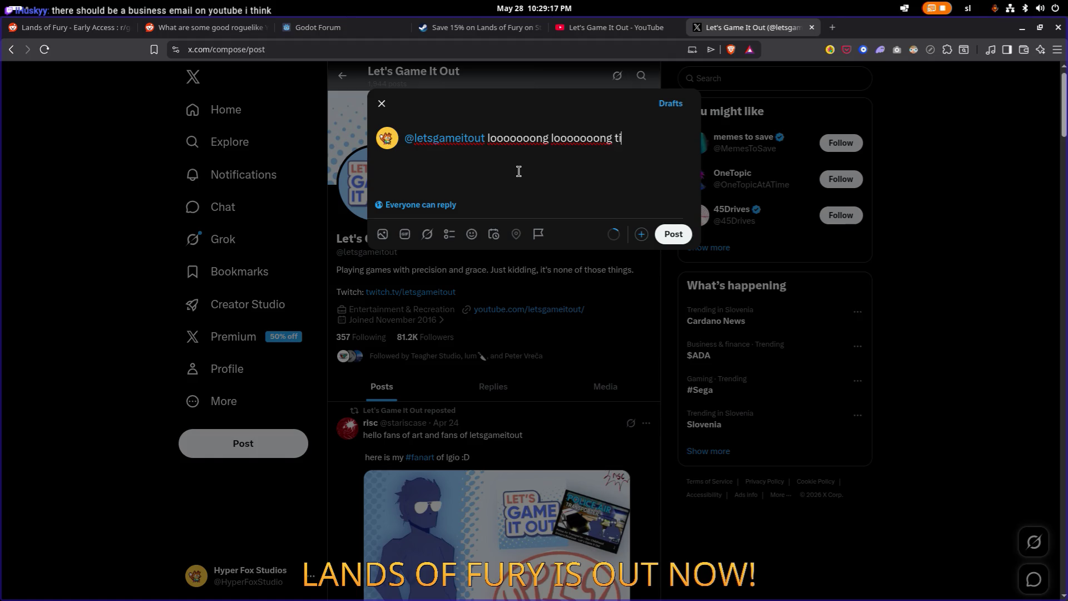
pyautogui.press('BackSpace')
pyautogui.write('... when ')
pyautogui.write('I still ha')
pyautogui.write('d milk ')
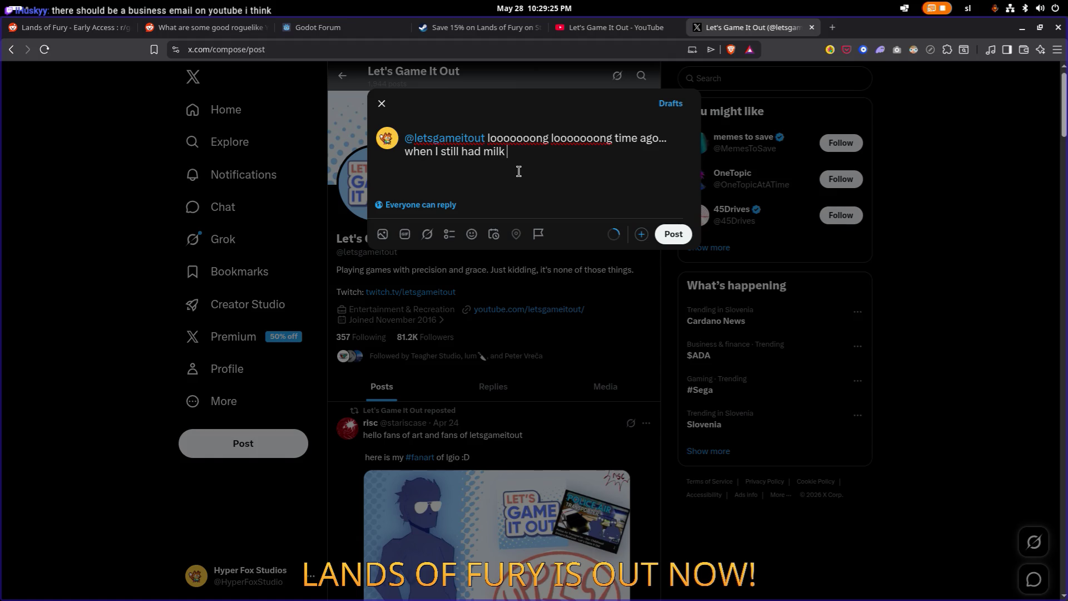
pyautogui.write('teeth.')
pyautogui.press('BackSpace')
pyautogui.write('. ')
pyautogui.write('You played ')
pyautogui.write('our ')
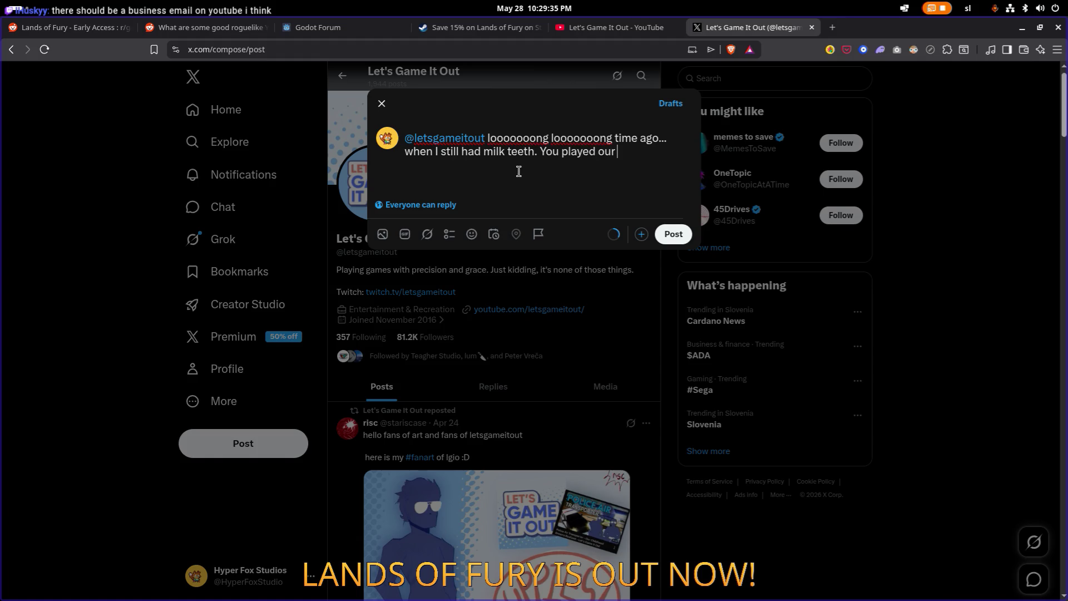
pyautogui.write('game Reynard')
pyautogui.write('.')
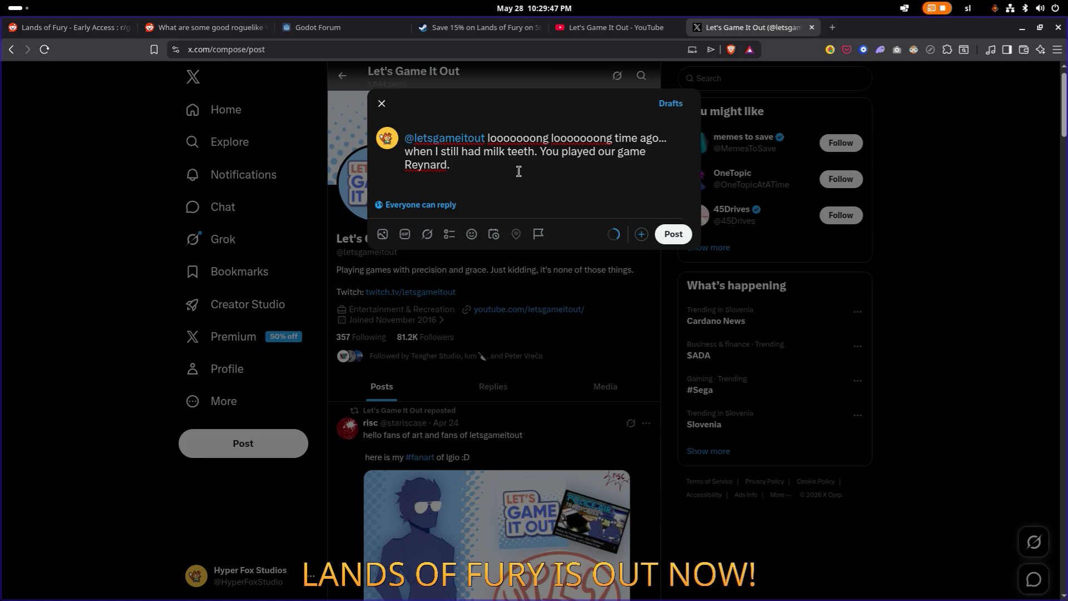
pyautogui.moveTo(489, 178)
pyautogui.mouseDown()
pyautogui.moveTo(412, 166)
pyautogui.moveTo(390, 143)
pyautogui.moveTo(408, 132)
pyautogui.mouseUp()
pyautogui.click(602, 33)
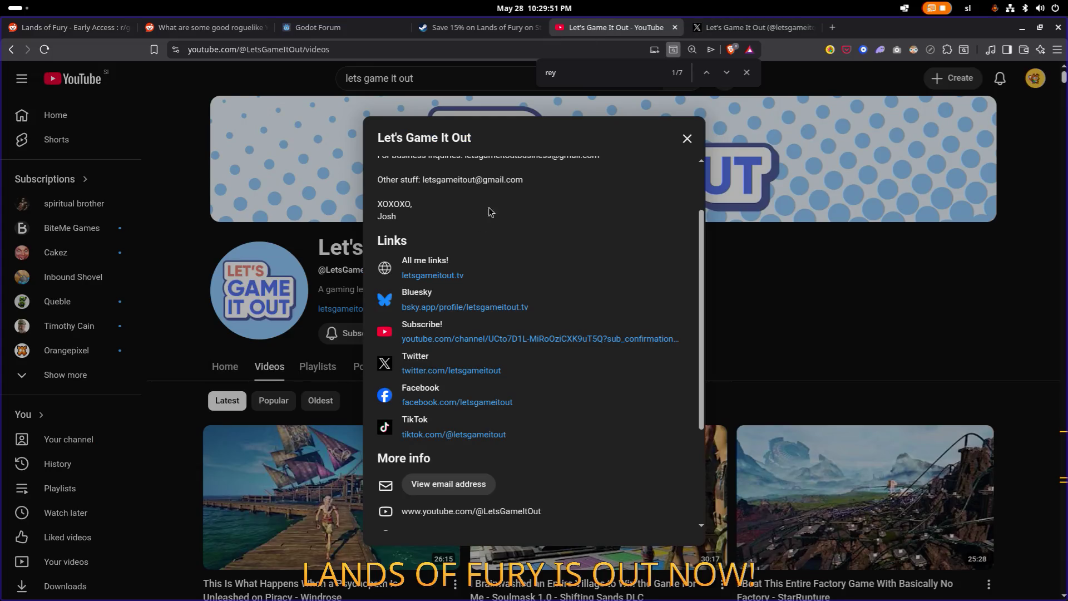
# Step: Select and copy the channel's 'Other stuff' contact e-mail from the About dialog
pyautogui.scroll(3, 466, 220)
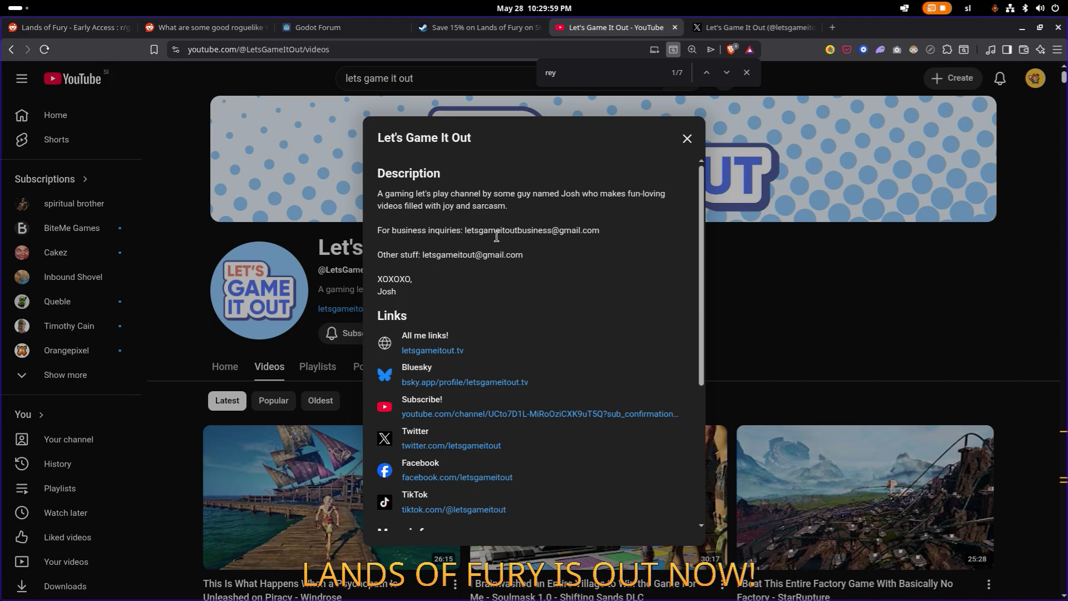
pyautogui.moveTo(528, 259); pyautogui.dragTo(424, 255)
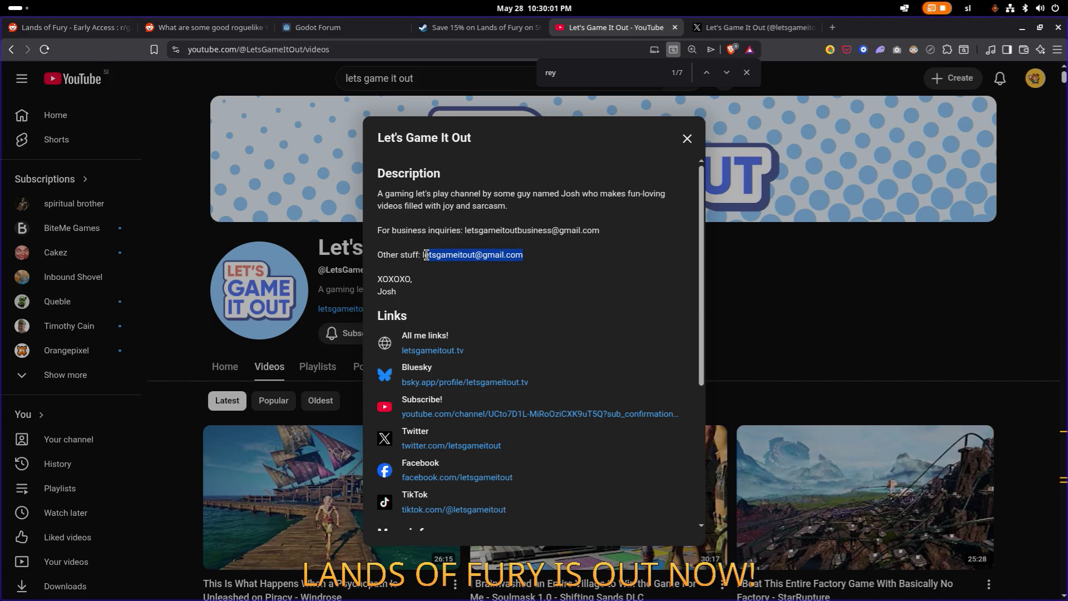
pyautogui.click(537, 262)
pyautogui.moveTo(511, 256); pyautogui.dragTo(423, 254)
pyautogui.click(502, 255)
pyautogui.moveTo(541, 260); pyautogui.dragTo(422, 256)
pyautogui.rightClick(481, 256)
pyautogui.click(519, 269)
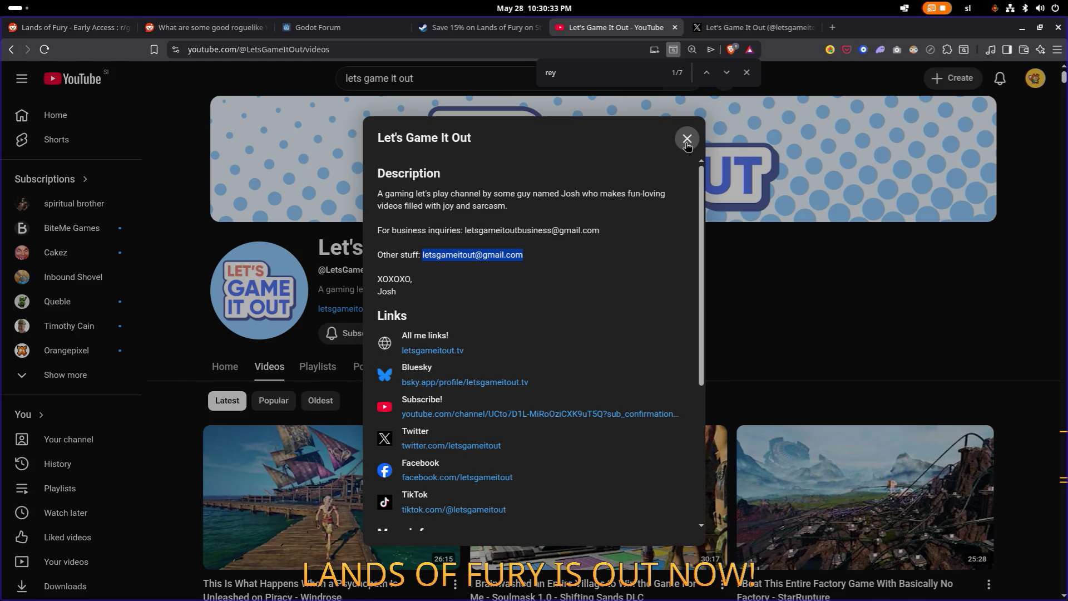
pyautogui.rightClick(499, 256)
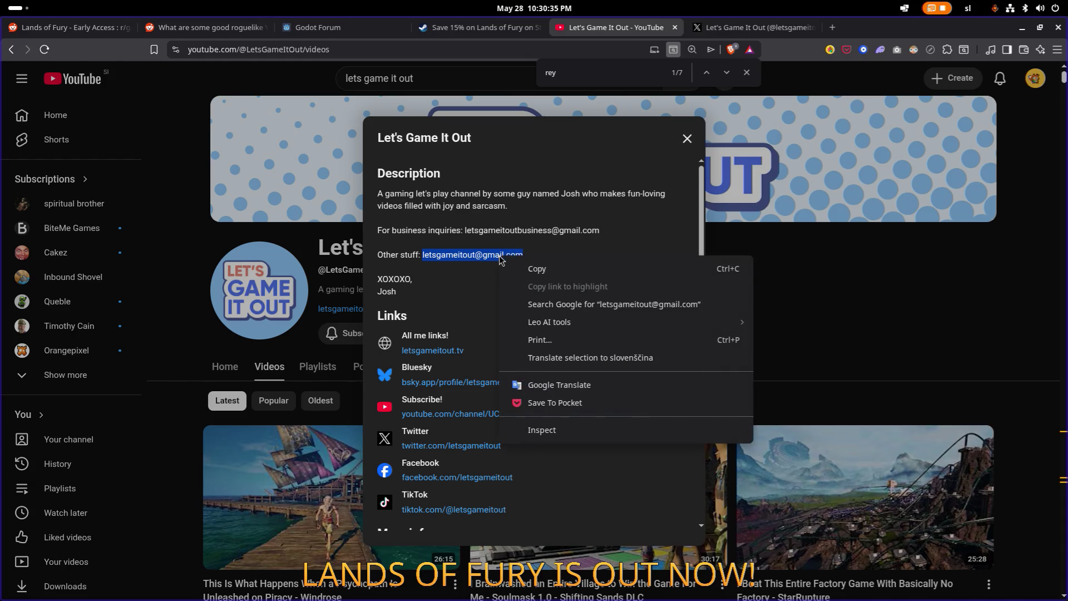
pyautogui.click(541, 269)
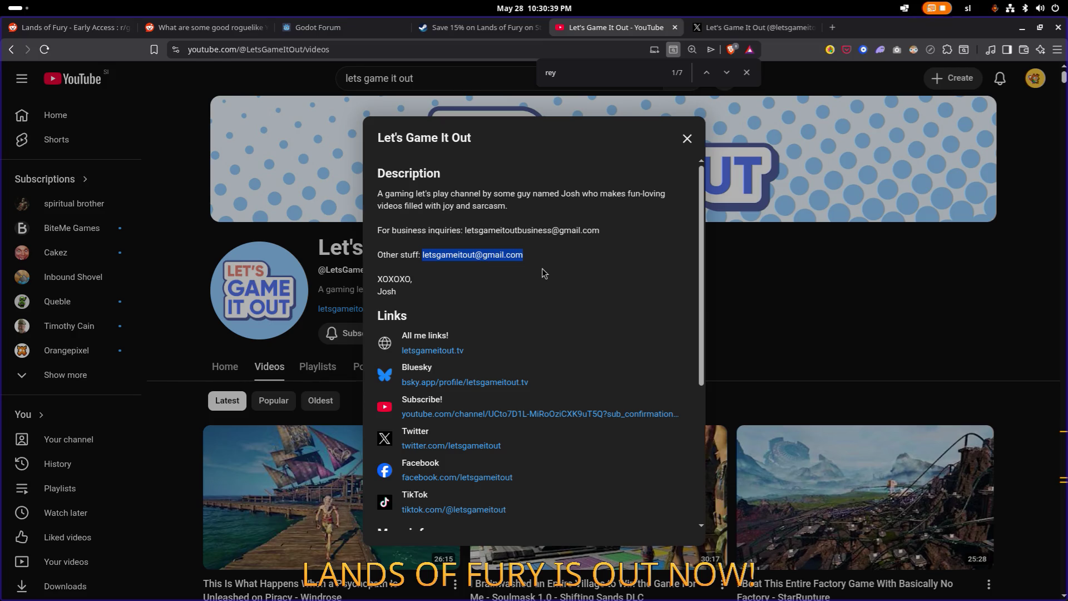
pyautogui.rightClick(516, 254)
pyautogui.click(556, 265)
pyautogui.hotkey('alt', 'Tab')
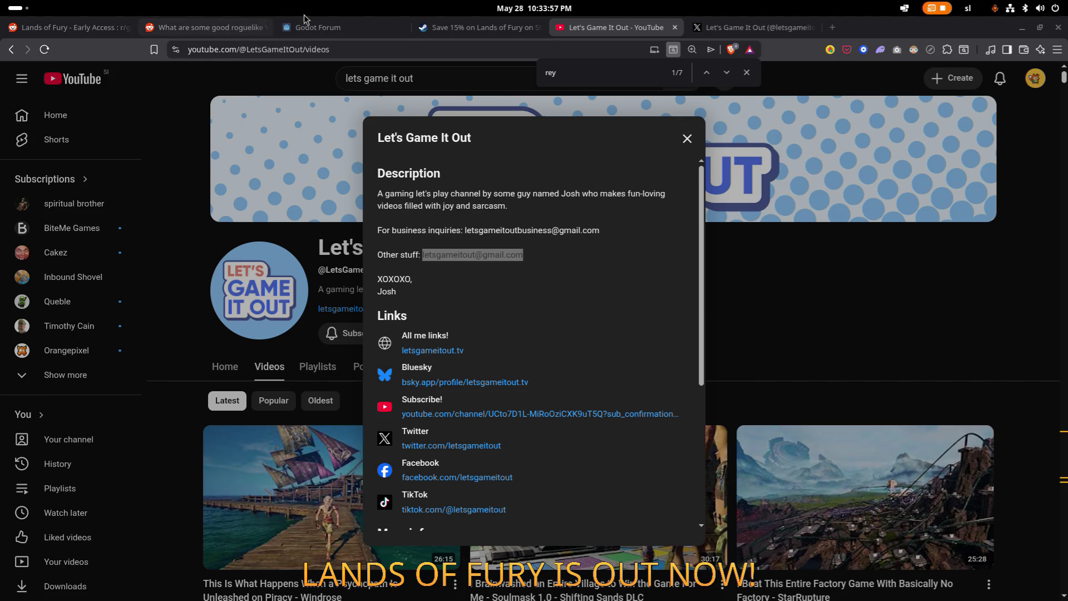
# Step: Close the About dialog and scroll the videos down to Reynard parts 1–5
pyautogui.click(688, 138)
pyautogui.scroll(-20, 634, 217)
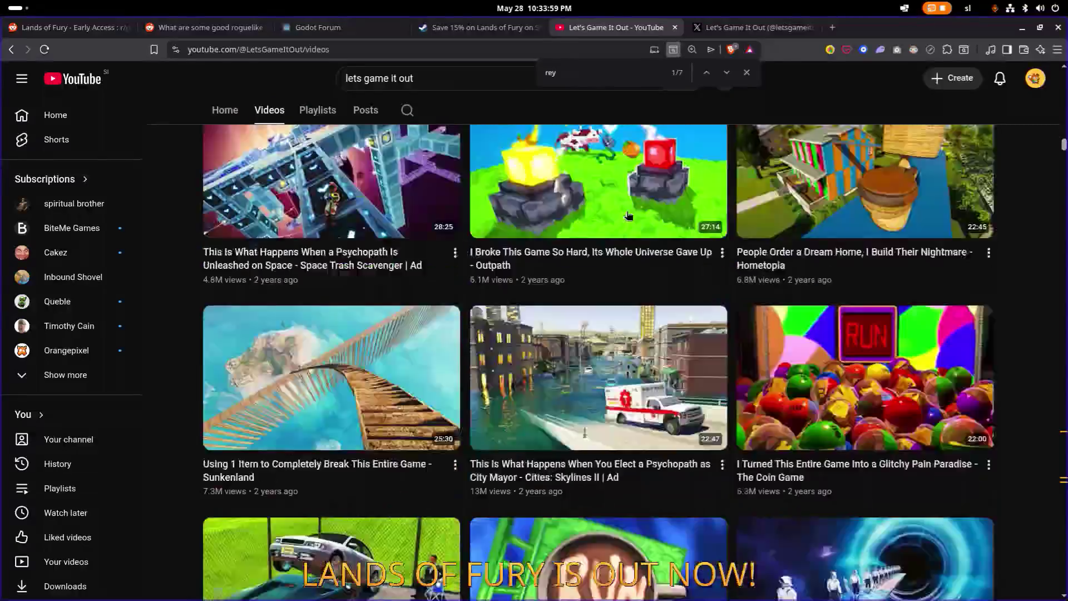
pyautogui.scroll(-15, 634, 217)
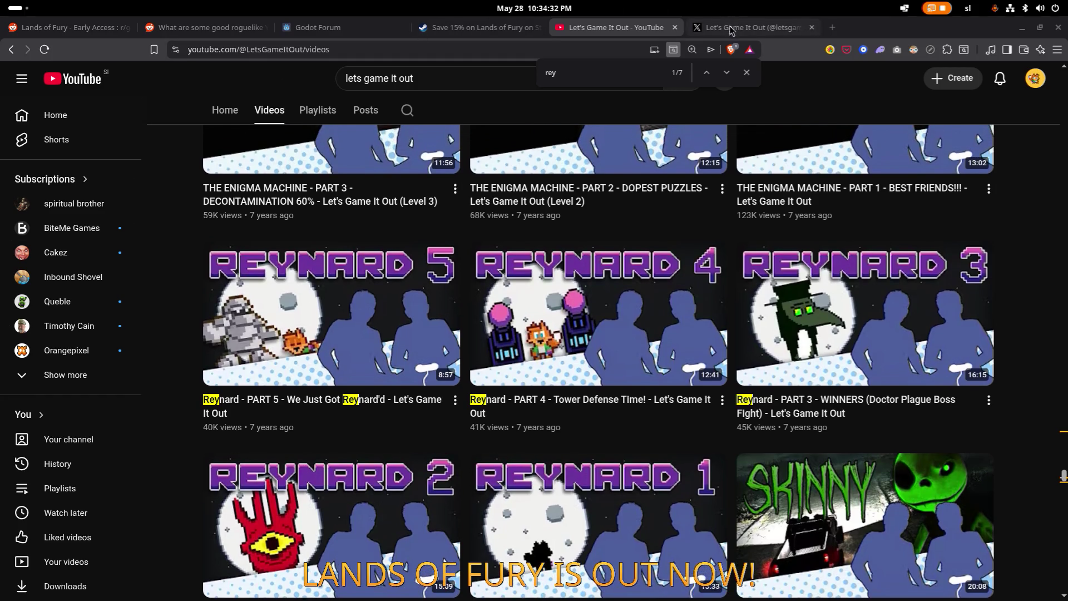
# Step: Navigate the X tab to the saved Lands of Fury IMPRESS press-kit address, abandoning the draft
pyautogui.click(732, 30)
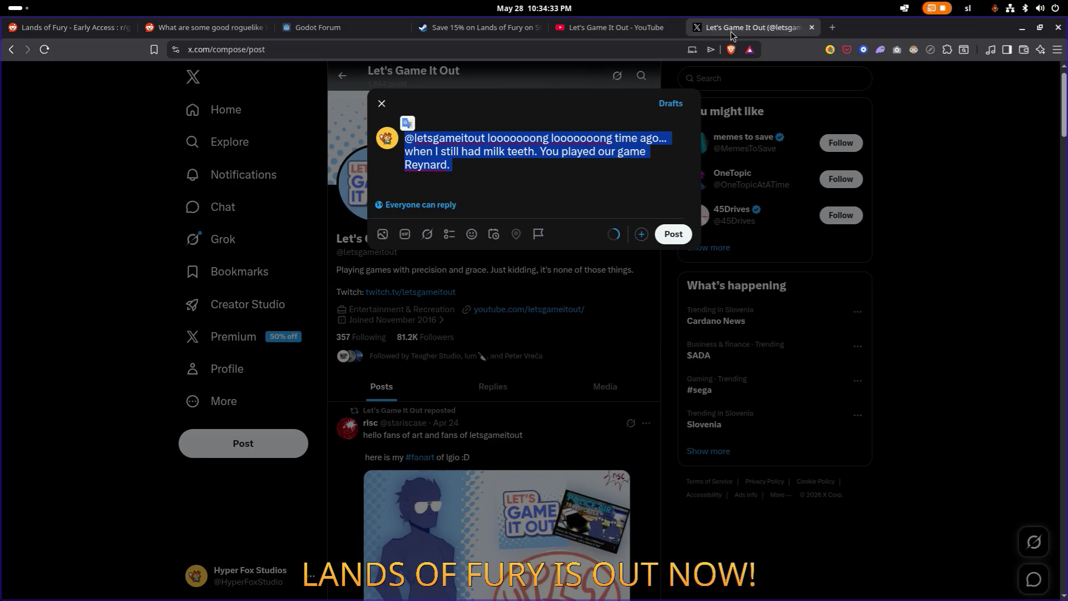
pyautogui.click(534, 49)
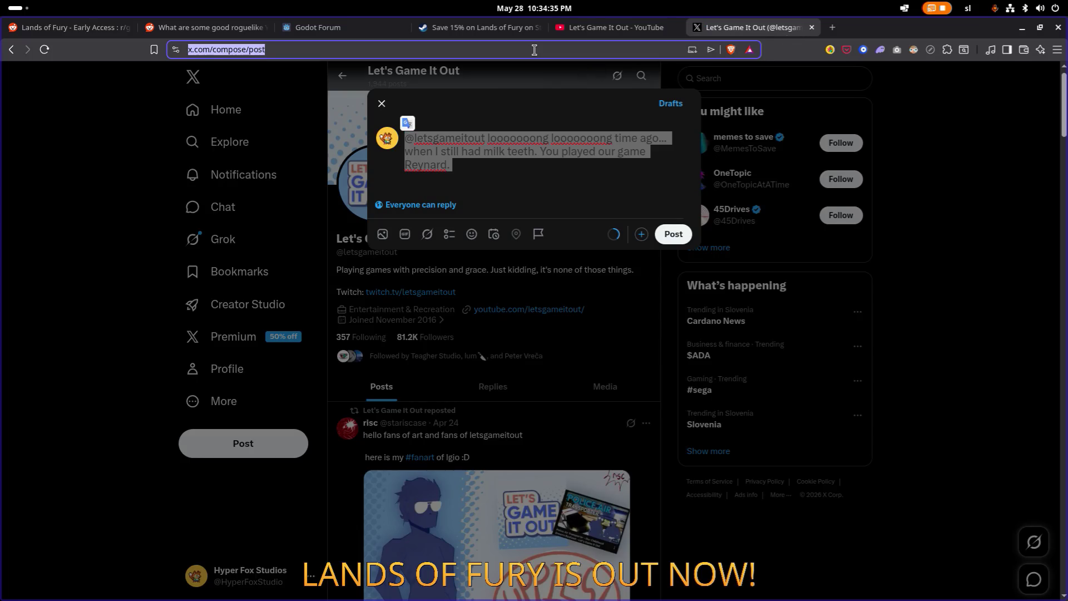
pyautogui.press('BackSpace')
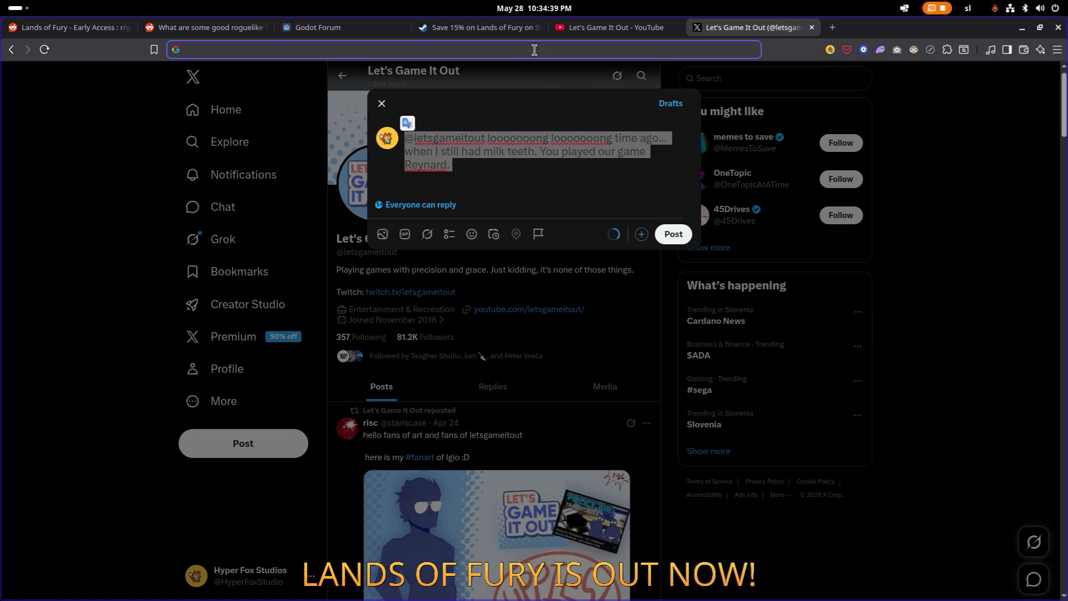
pyautogui.write('press')
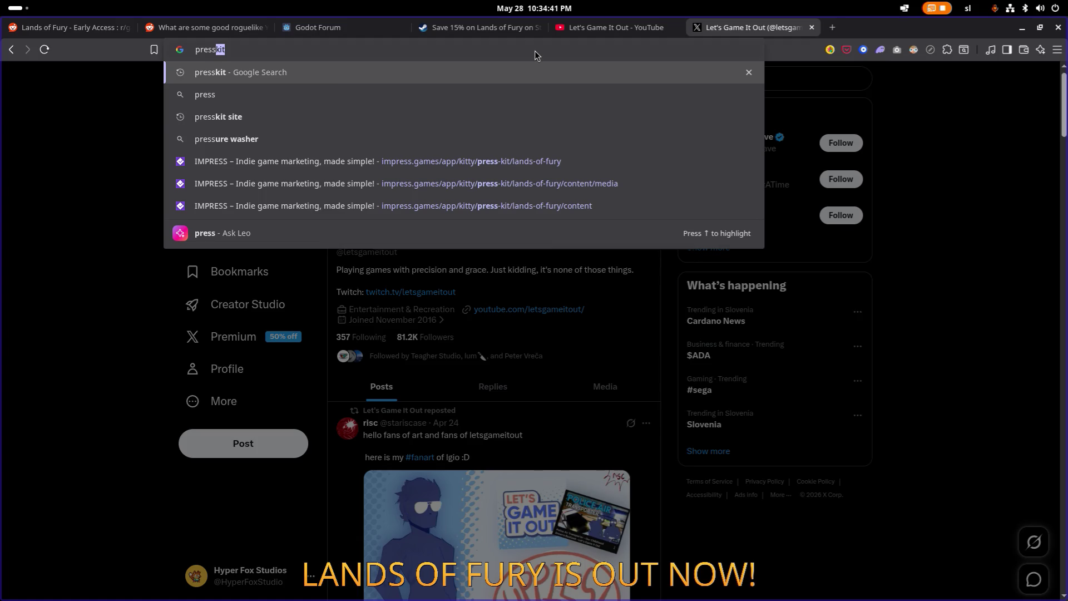
pyautogui.press('Down')
pyautogui.press('Down')
pyautogui.press('Down')
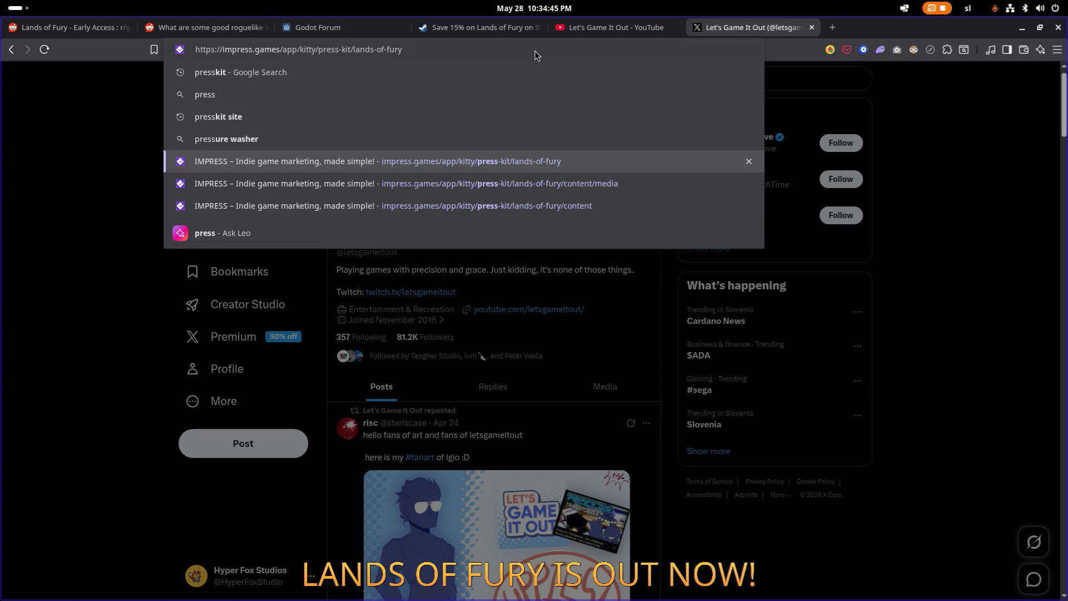
pyautogui.press('Return')
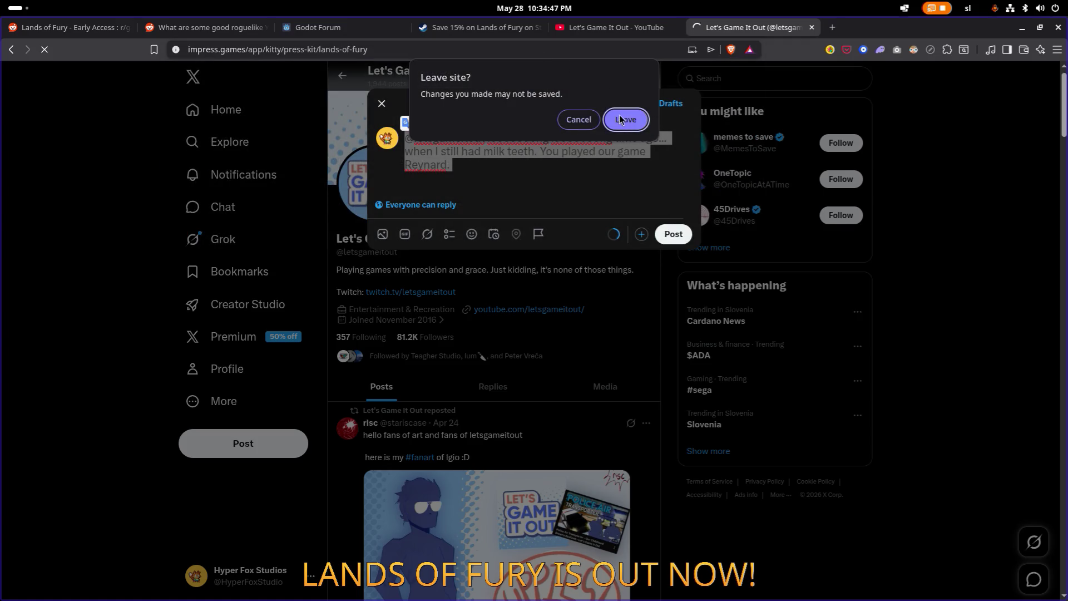
pyautogui.click(619, 118)
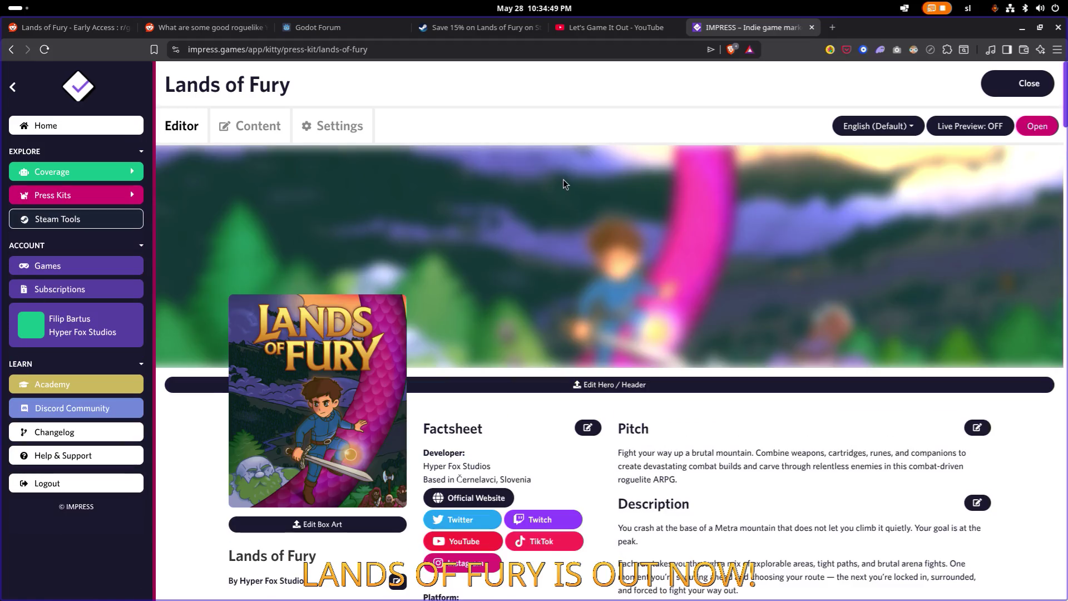
# Step: Open the public Lands of Fury press kit in a new tab and scroll down it
pyautogui.click(1038, 127)
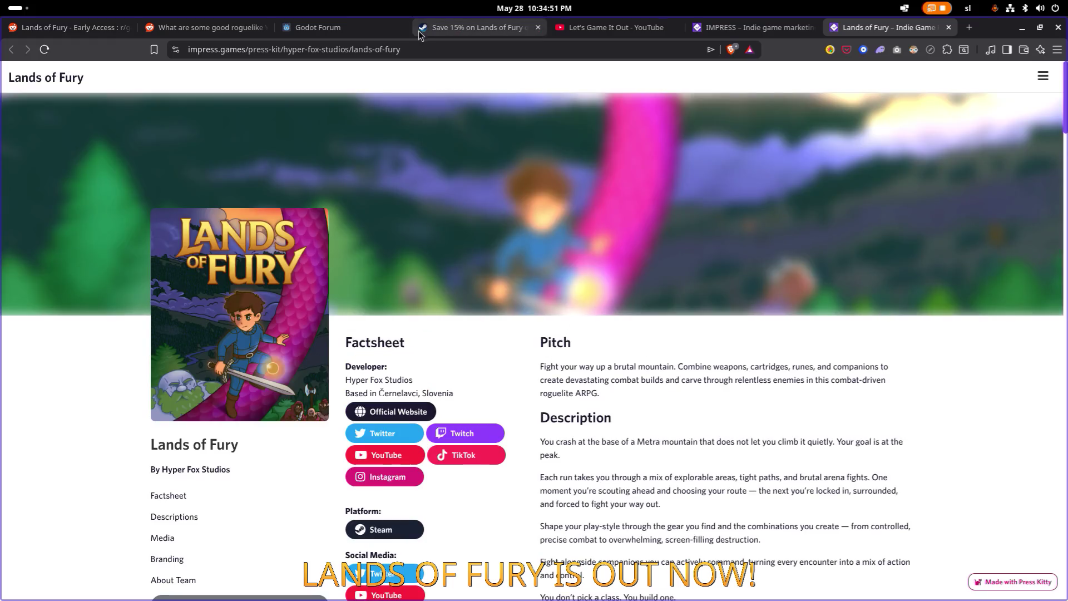
pyautogui.click(435, 51)
pyautogui.scroll(-1, 399, 131)
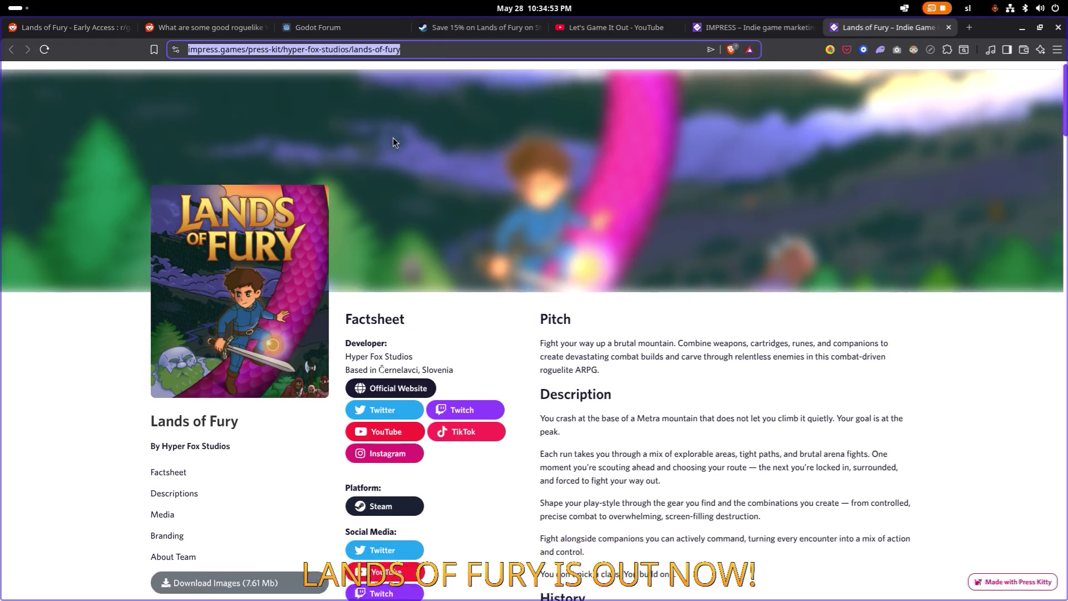
pyautogui.scroll(-10, 394, 139)
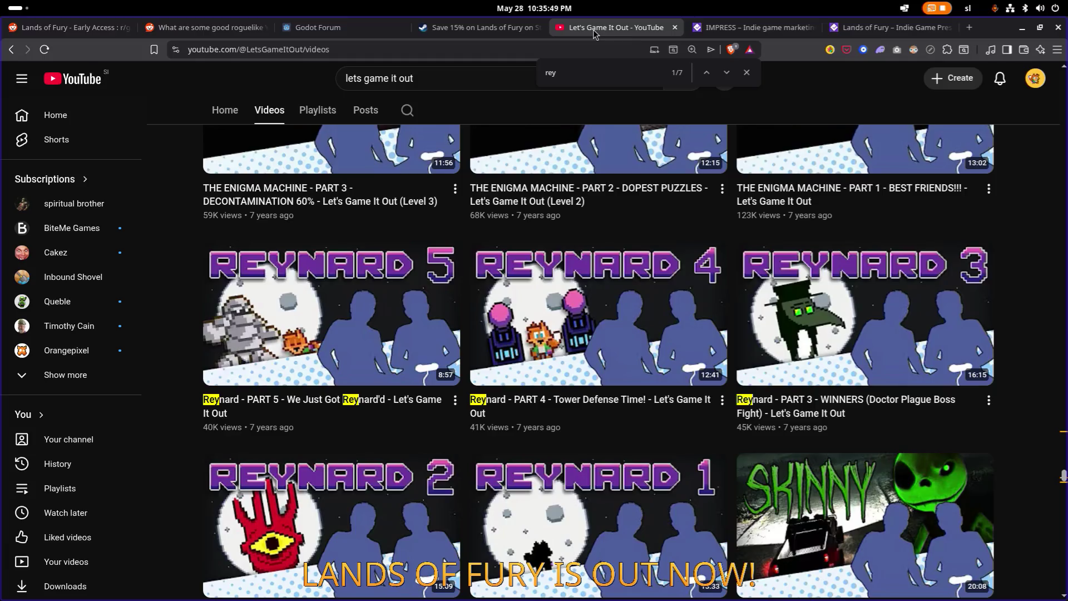
# Step: Open the Reynard PART 1 video and pause it
pyautogui.scroll(-3, 590, 275)
pyautogui.click(591, 275)
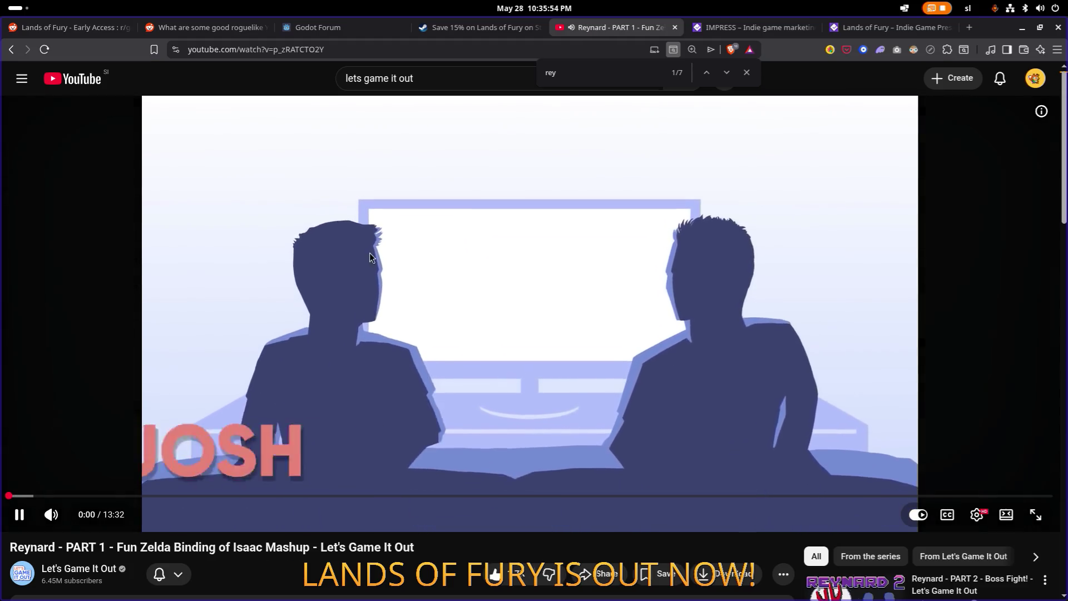
pyautogui.click(370, 257)
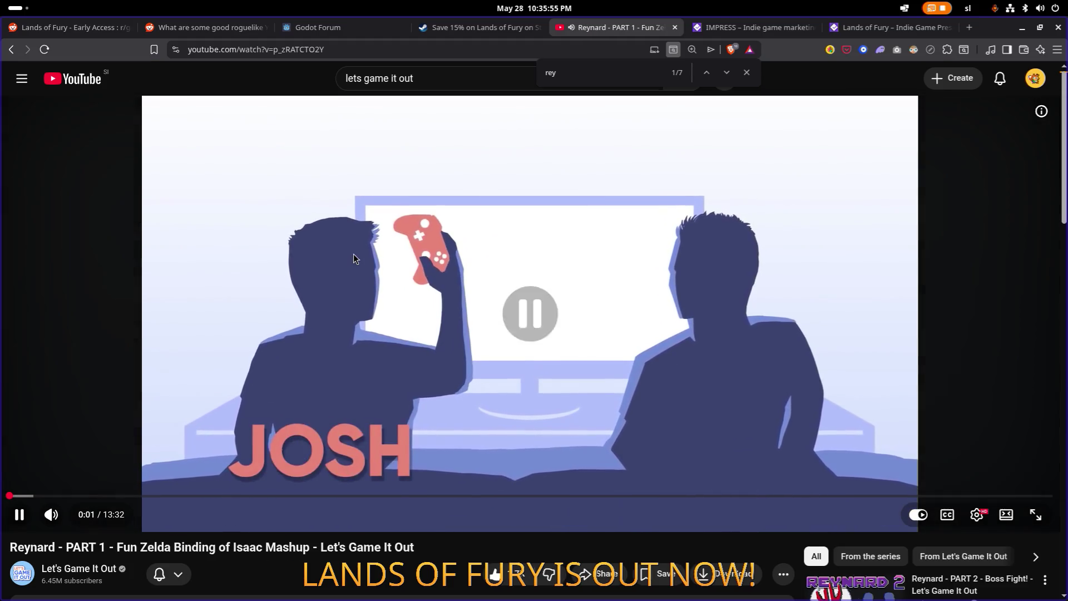
# Step: Select the video's web address, then return to the Lands of Fury press-kit page
pyautogui.click(366, 49)
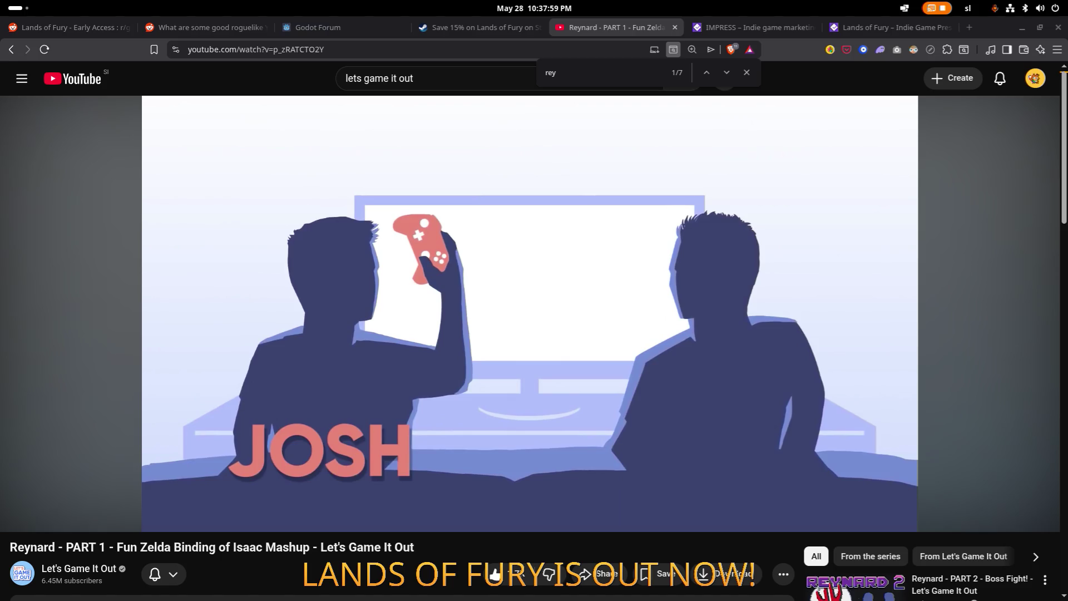
pyautogui.click(377, 49)
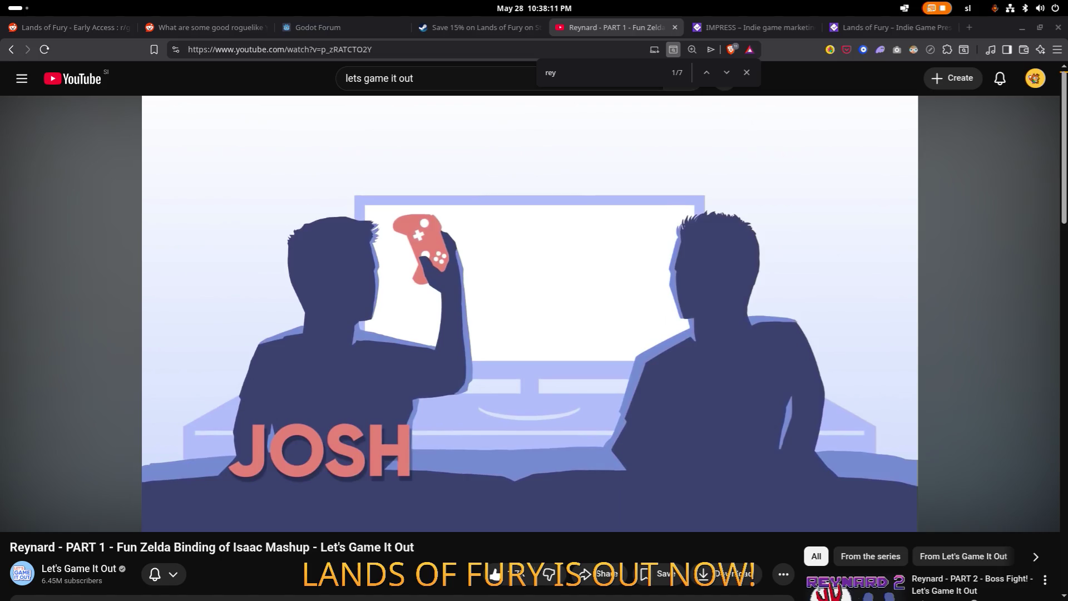
pyautogui.click(869, 27)
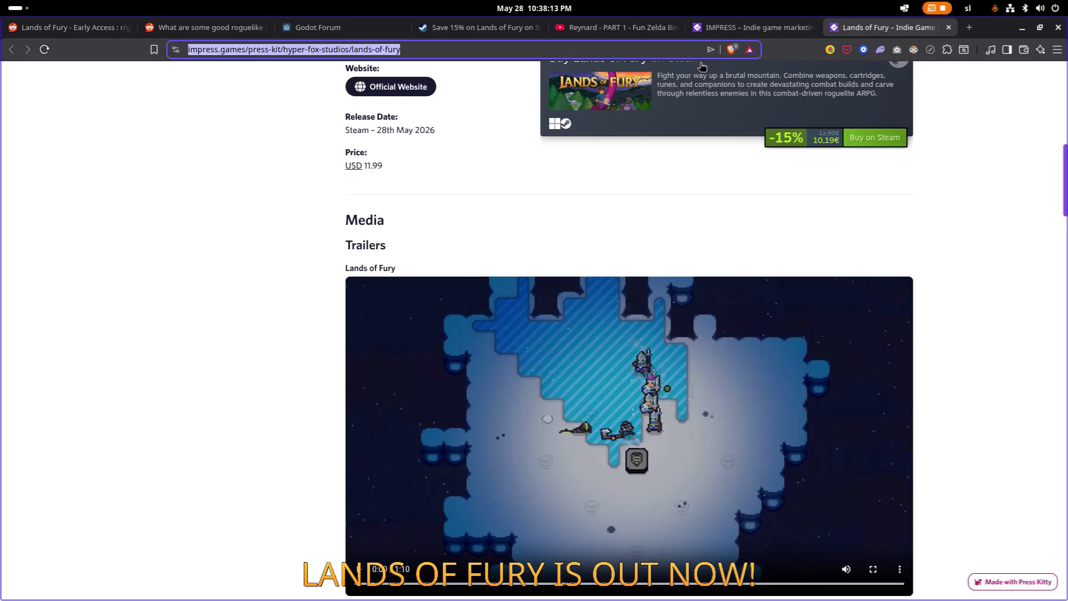
pyautogui.scroll(5, 451, 175)
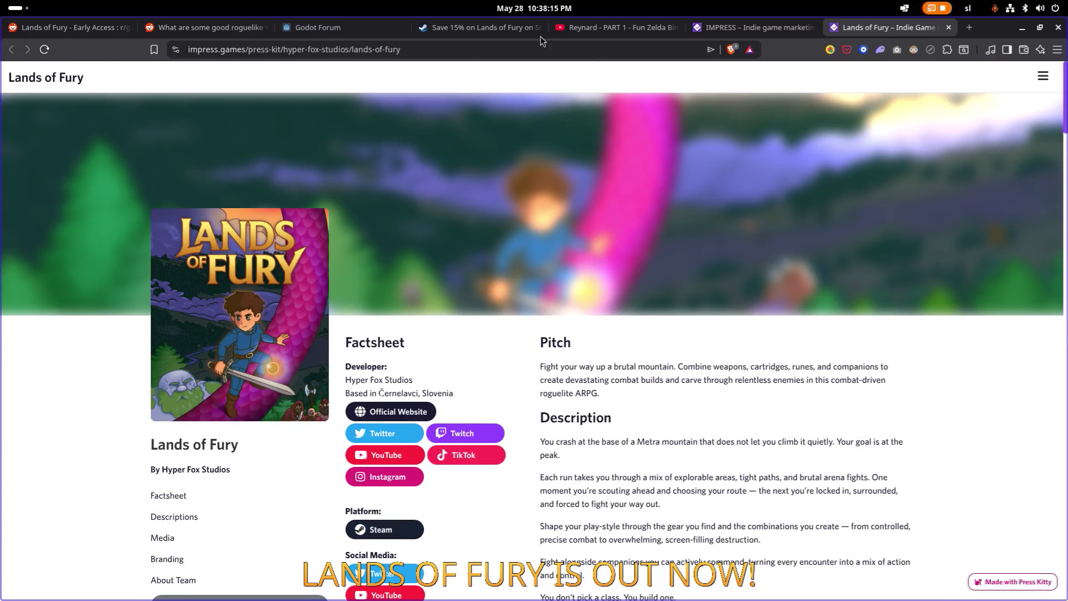
pyautogui.click(474, 54)
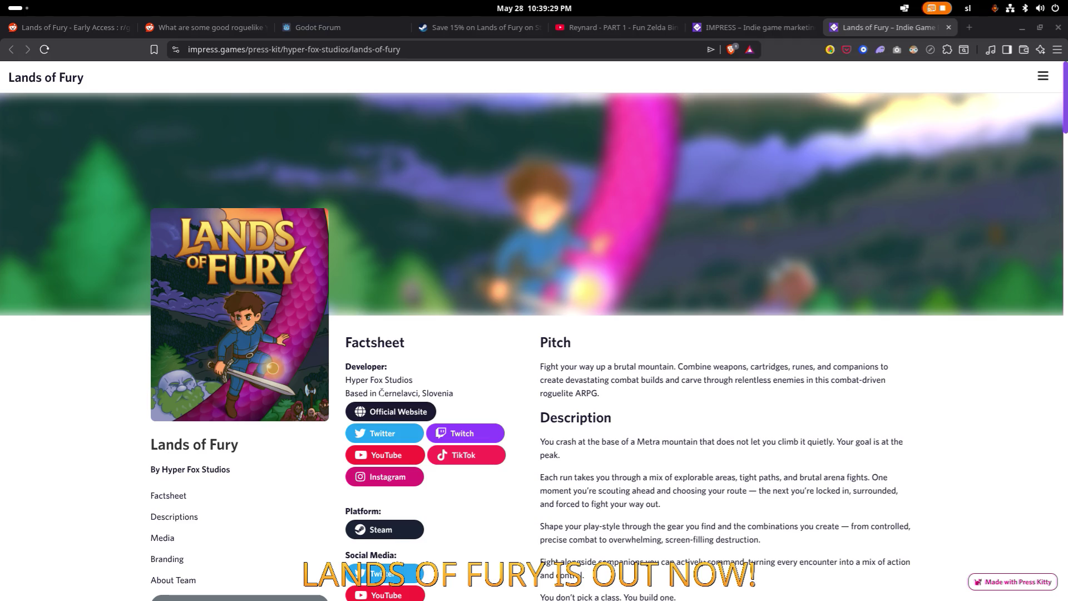
# Step: Bring the Lands of Fury game forward, back out of Options, quit to desktop, and return to Steam
pyautogui.hotkey('alt', 'Tab')
pyautogui.hotkey('alt', 'Tab')
pyautogui.hotkey('alt', 'Tab')
pyautogui.press('Escape')
pyautogui.hotkey('alt', 'Tab')
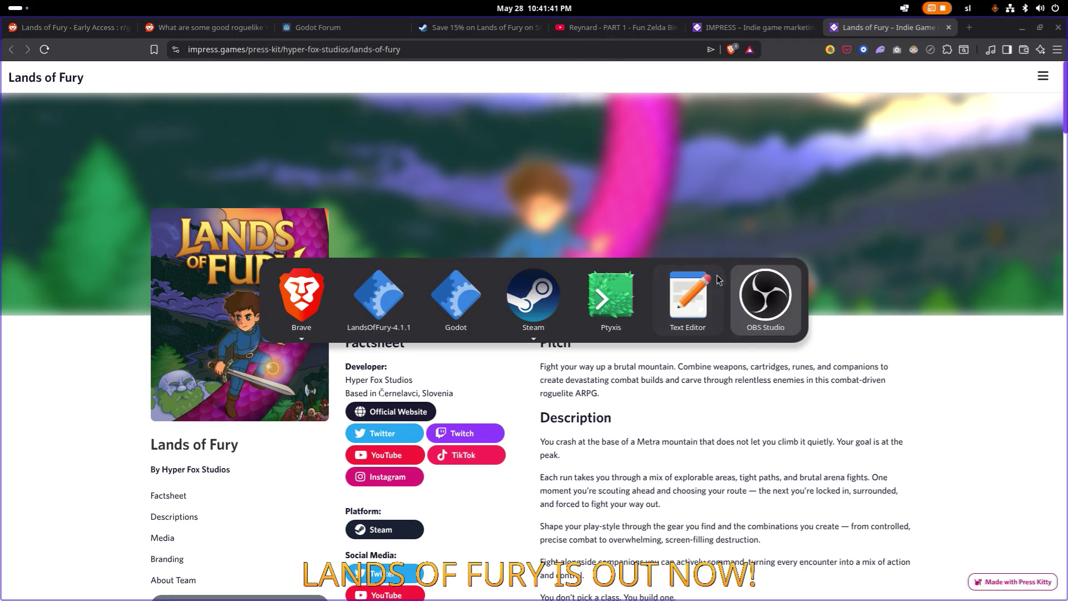
pyautogui.hotkey('alt', 'shift', 'Tab')
pyautogui.hotkey('alt', 'shift', 'Tab')
pyautogui.hotkey('alt', 'shift', 'Tab')
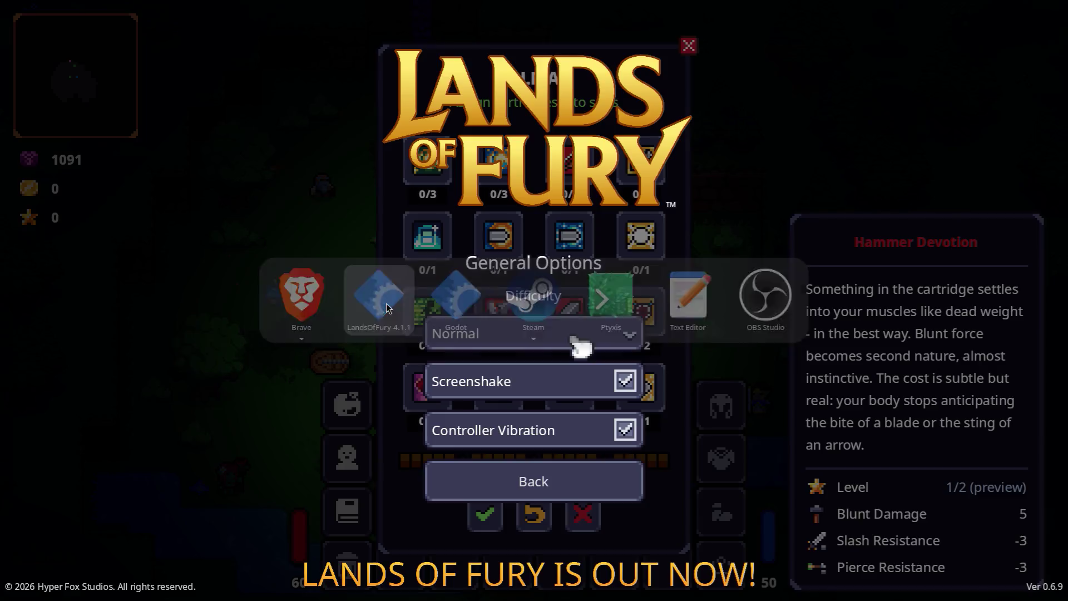
pyautogui.click(556, 481)
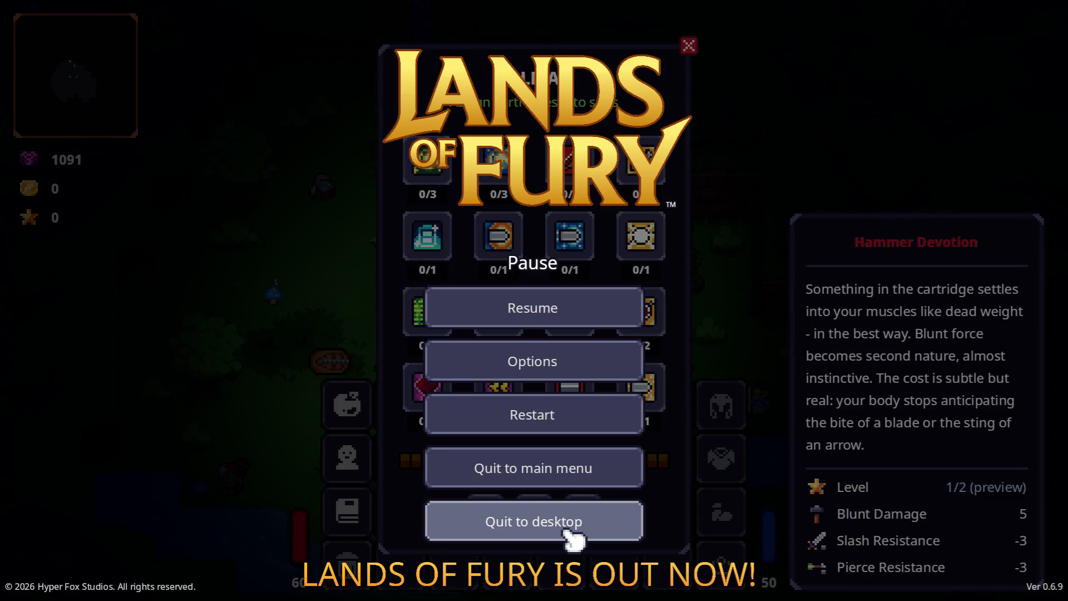
pyautogui.click(572, 536)
pyautogui.hotkey('alt', 'Tab')
pyautogui.click(509, 295)
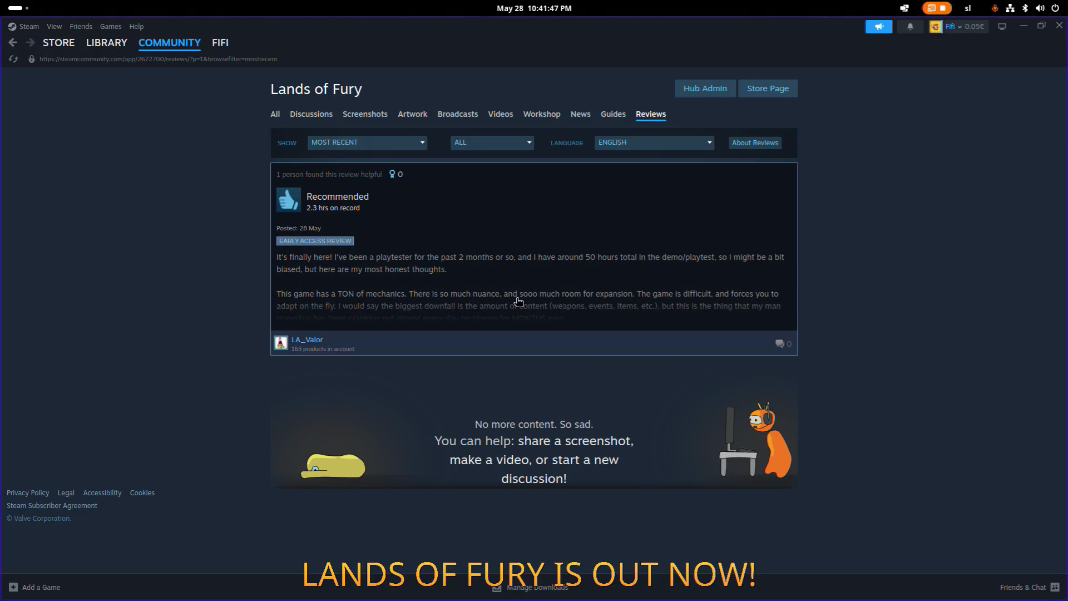
# Step: Look over the Lands of Fury Discussions and Reviews tabs in Steam, then minimize Steam
pyautogui.click(311, 114)
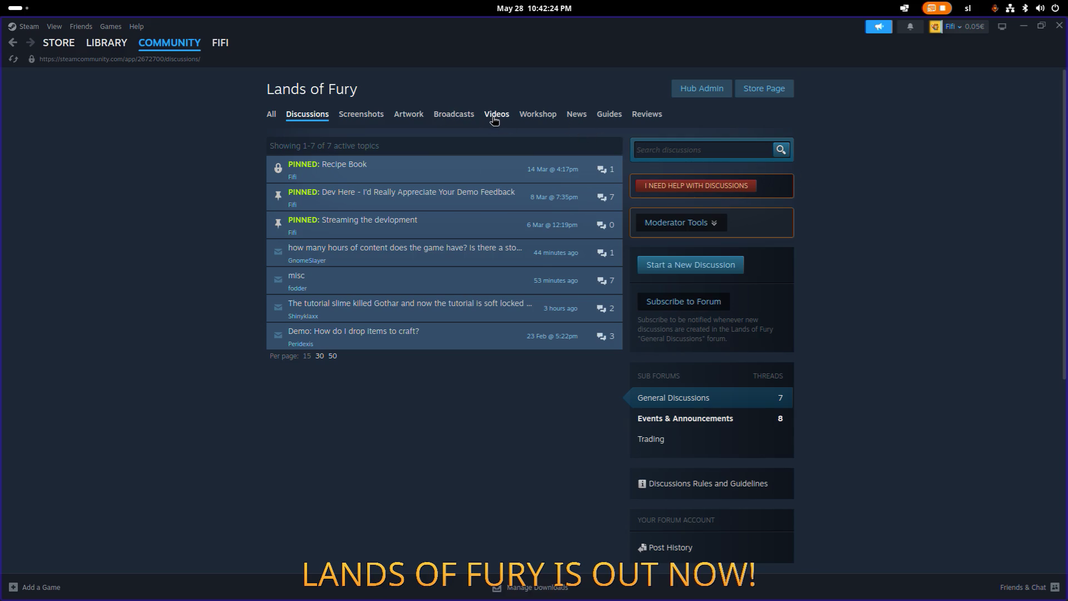
pyautogui.click(655, 117)
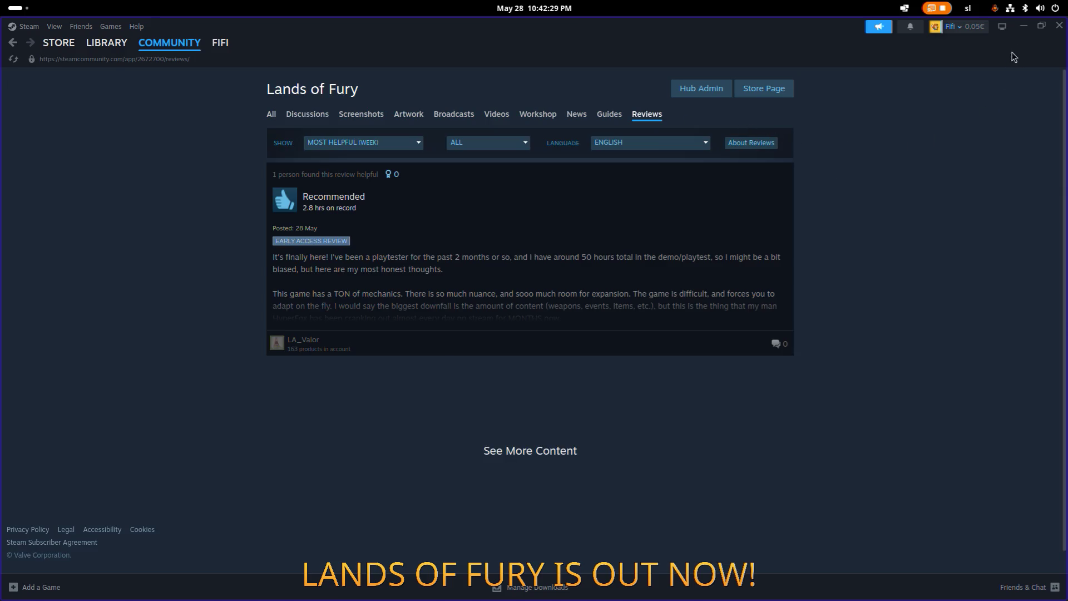
pyautogui.click(1027, 28)
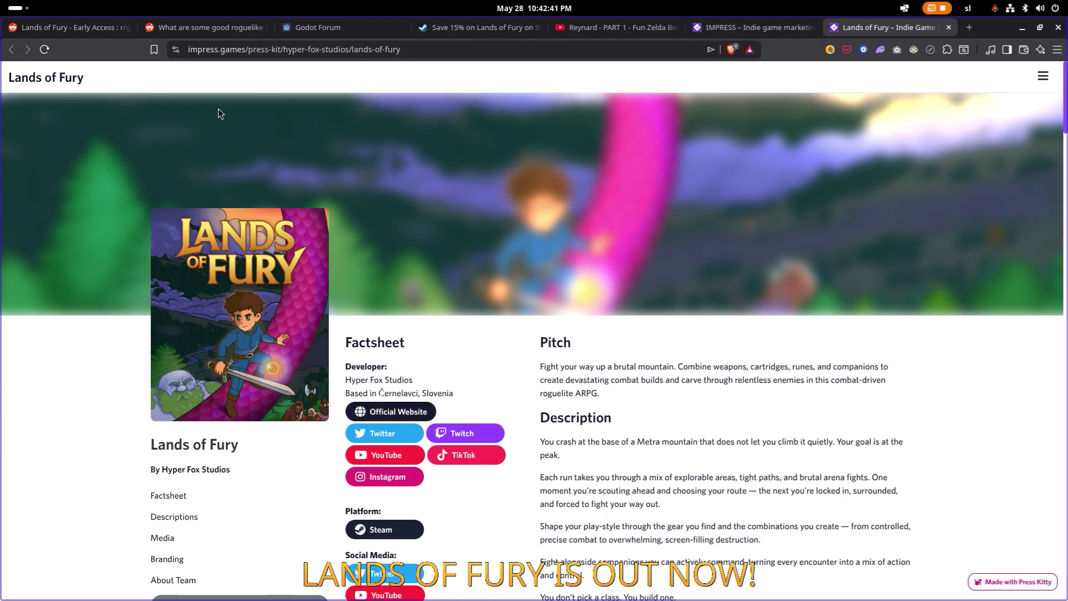
# Step: Open your own Reddit profile from the account menu on the Reddit tab
pyautogui.click(203, 28)
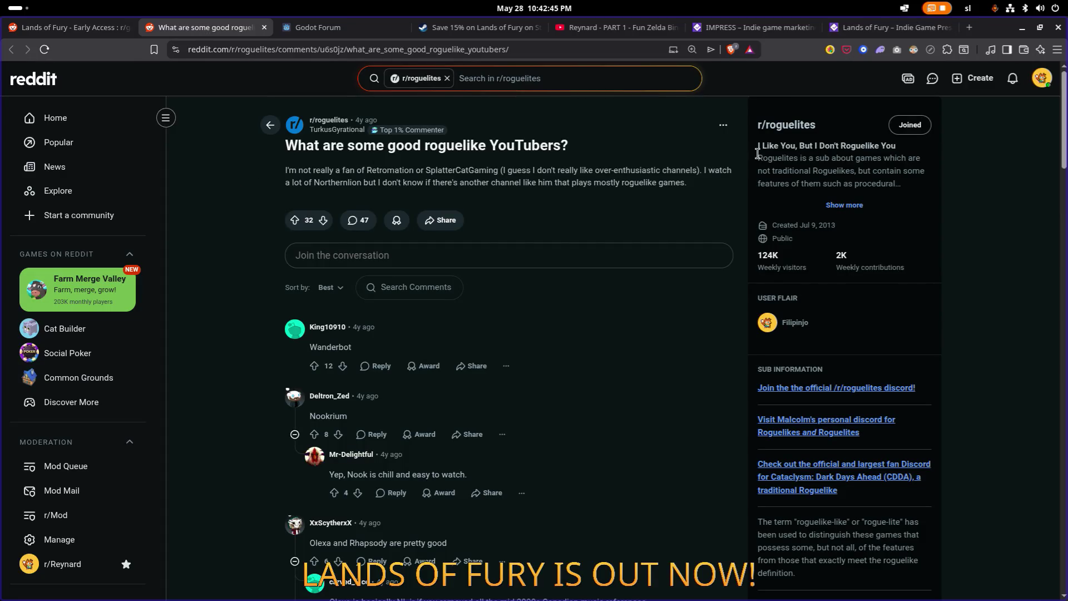
pyautogui.click(1041, 78)
pyautogui.click(972, 106)
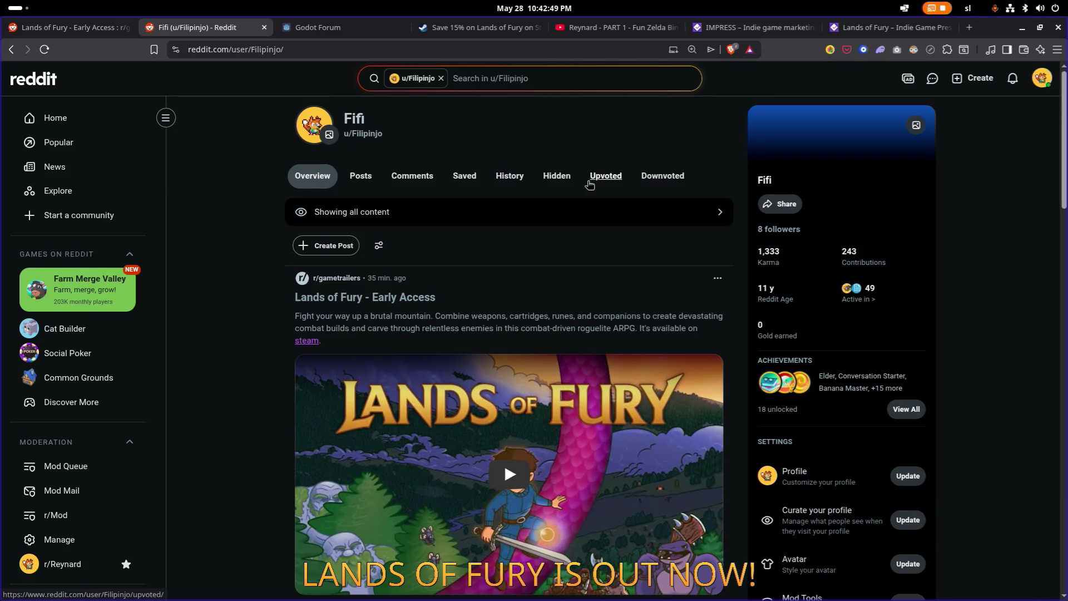
# Step: Scroll through your Lands of Fury posts in r/gametrailers, r/godot and r/roguelites, then close the profile
pyautogui.scroll(-5, 588, 185)
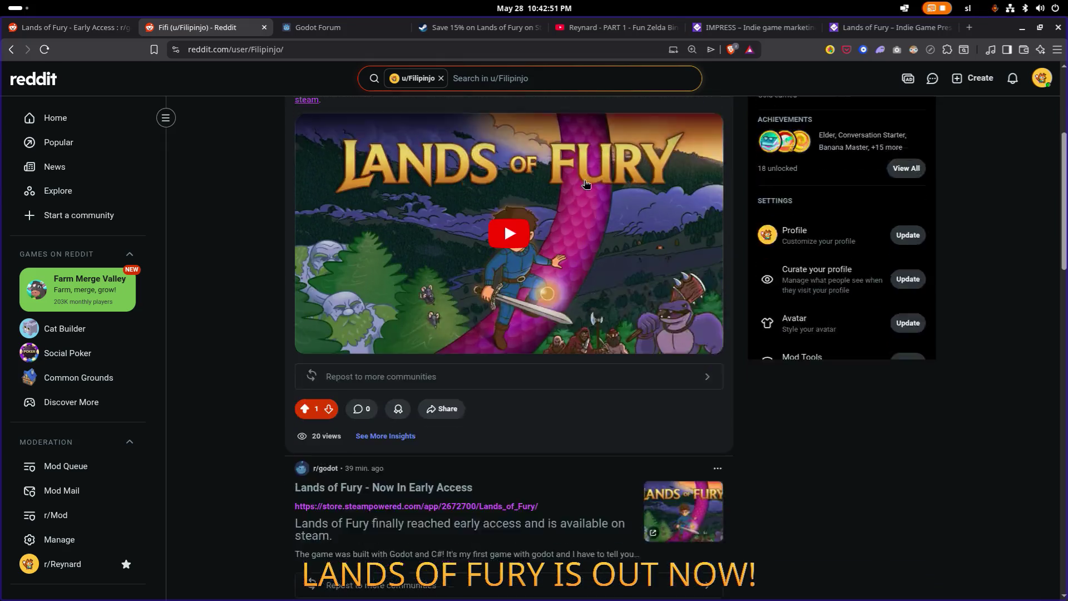
pyautogui.scroll(4, 586, 184)
pyautogui.scroll(-6, 586, 183)
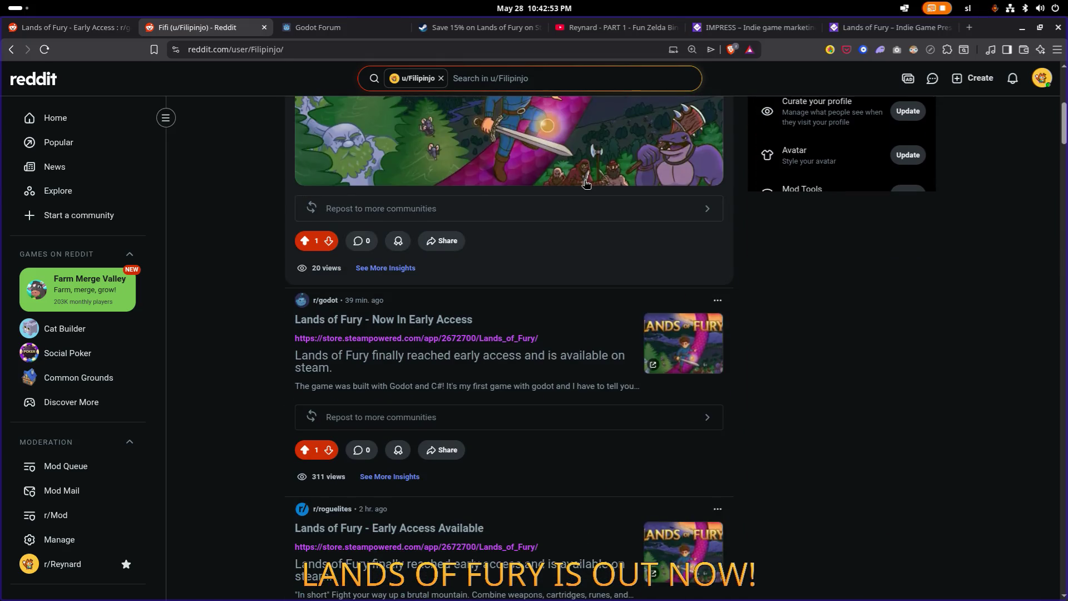
pyautogui.scroll(-8, 586, 183)
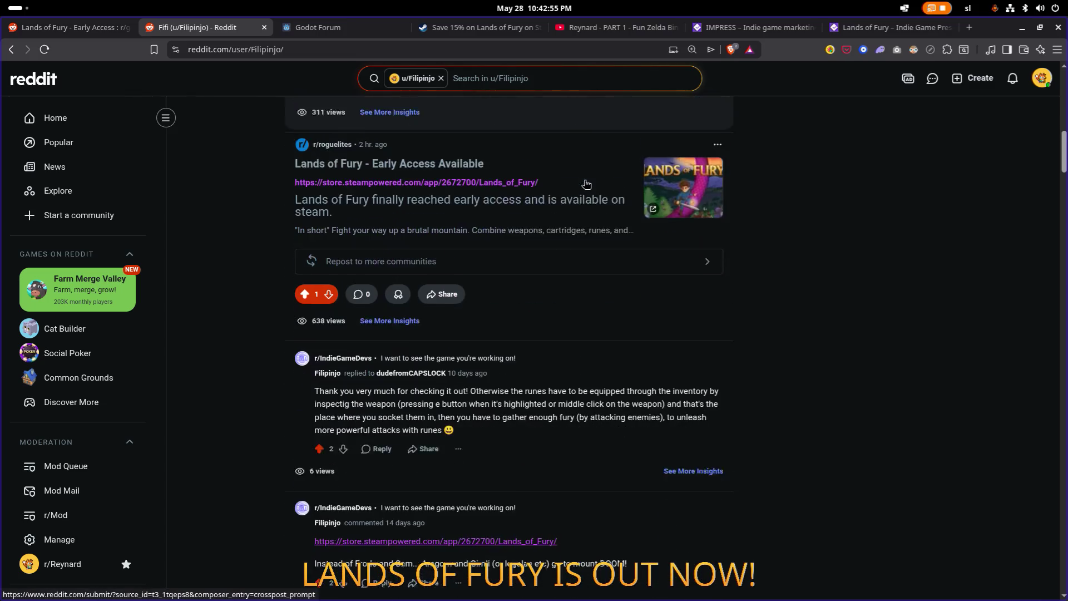
pyautogui.scroll(6, 586, 183)
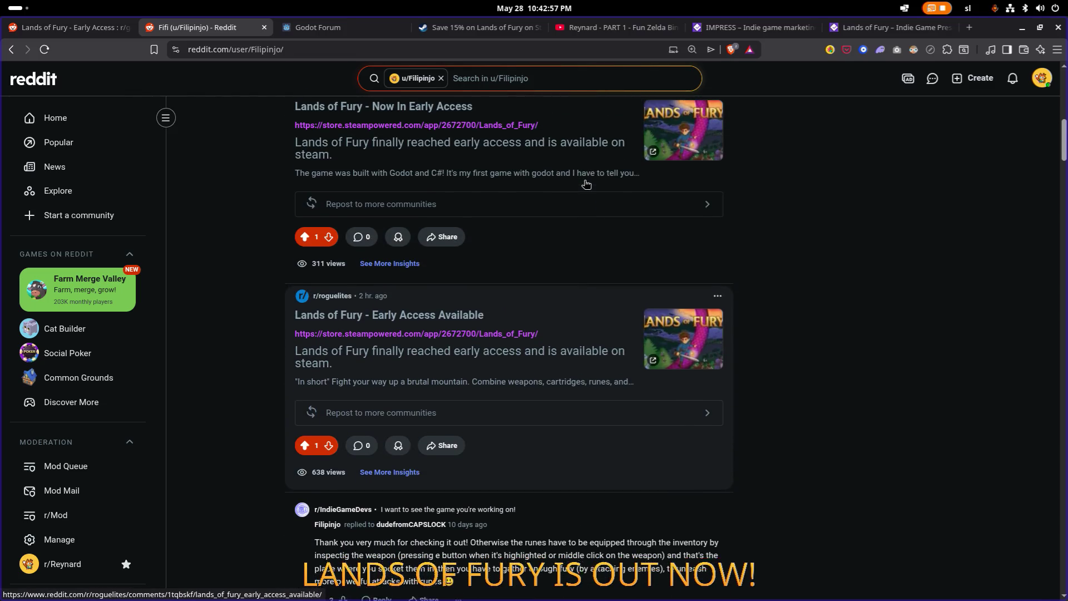
pyautogui.scroll(-1, 586, 184)
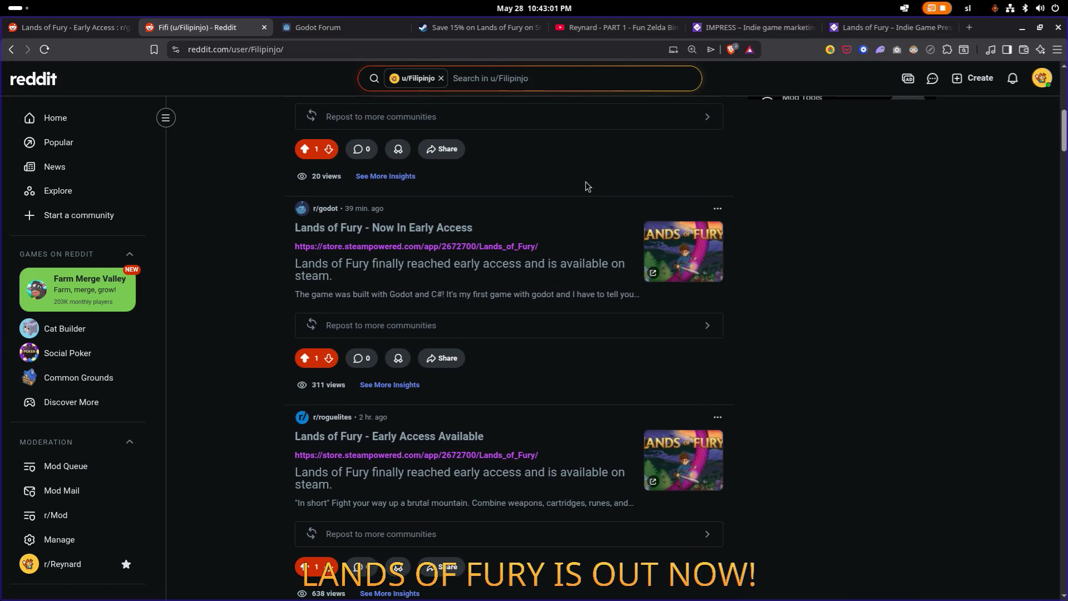
pyautogui.scroll(4, 587, 185)
pyautogui.scroll(-3, 587, 185)
pyautogui.scroll(-1, 587, 184)
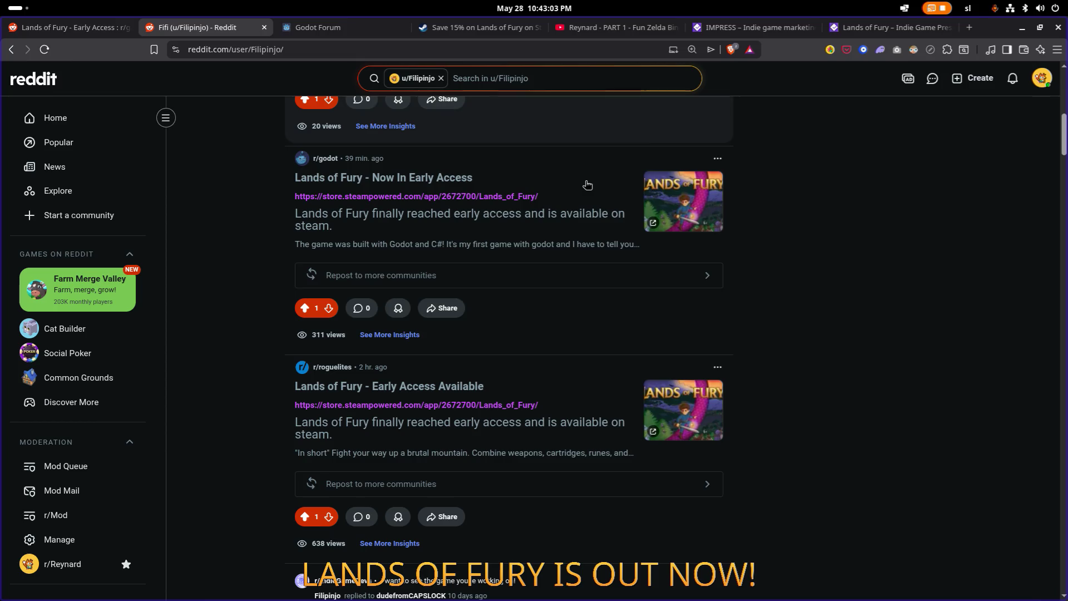
pyautogui.scroll(2, 587, 184)
pyautogui.scroll(5, 587, 184)
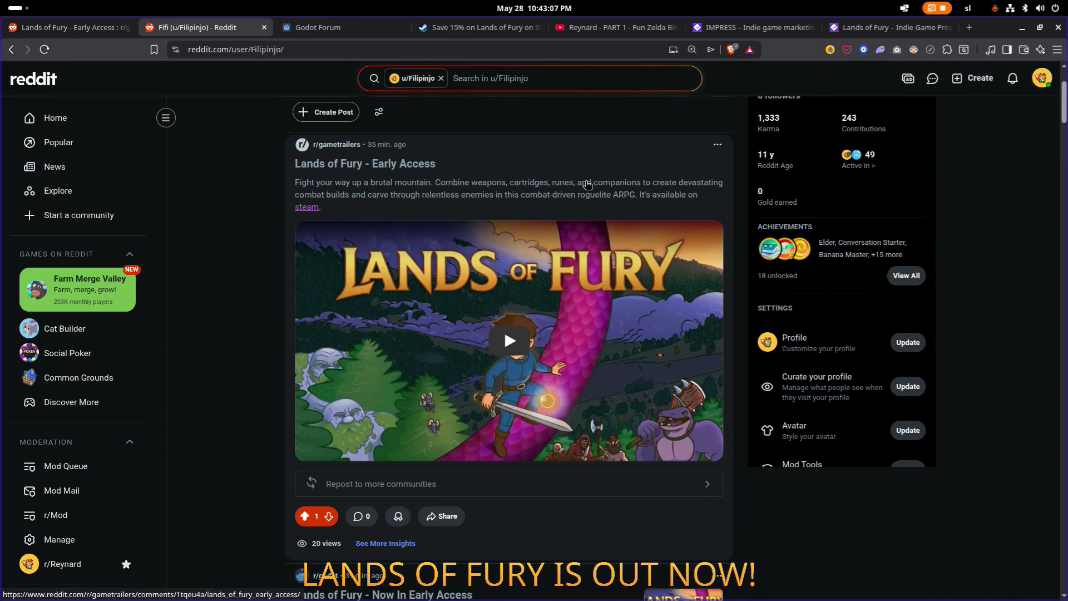
pyautogui.scroll(2, 587, 184)
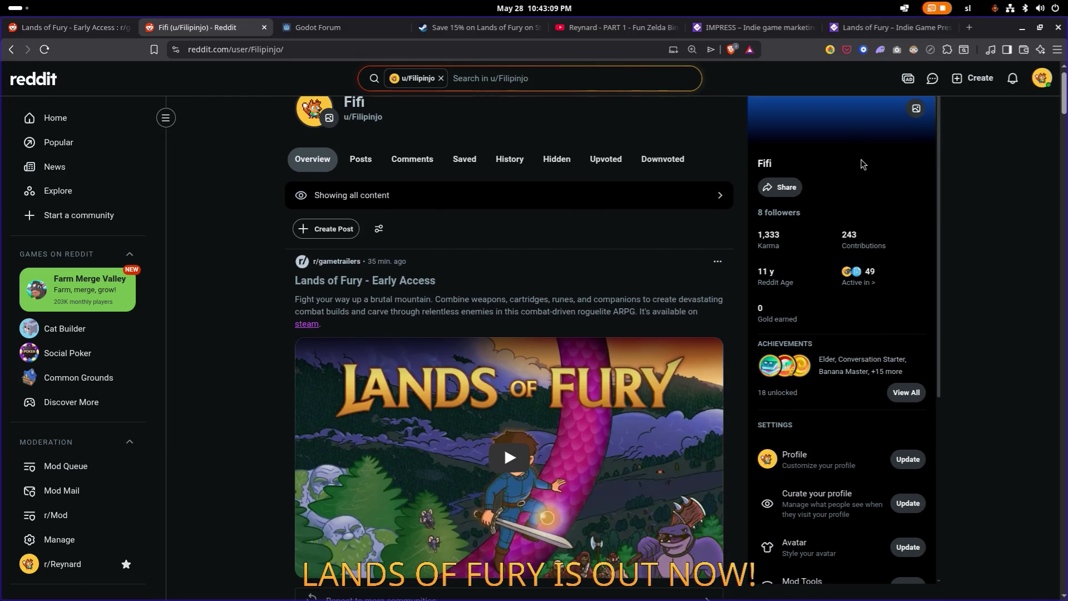
pyautogui.scroll(-5, 862, 164)
pyautogui.scroll(-3, 862, 164)
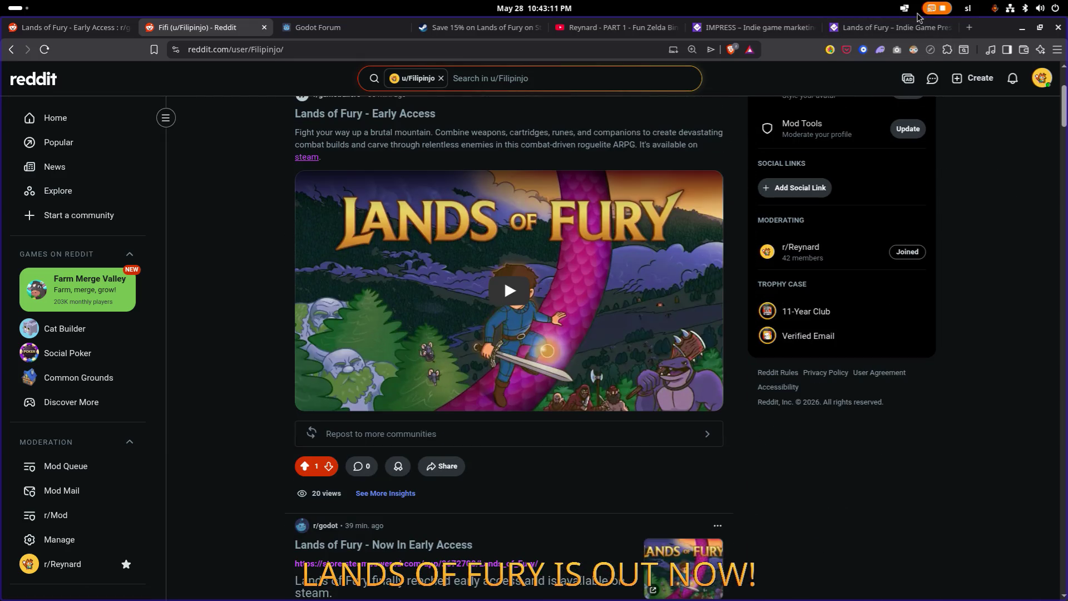
pyautogui.click(264, 28)
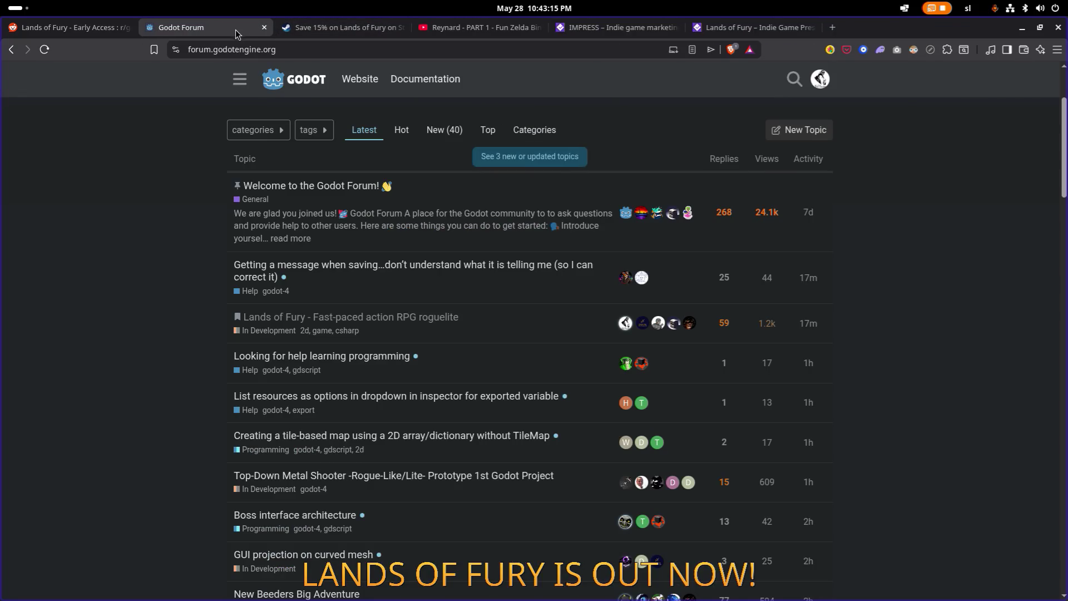
# Step: Switch to the Let's Game It Out Reynard video and select the existing YouTube search query
pyautogui.click(314, 50)
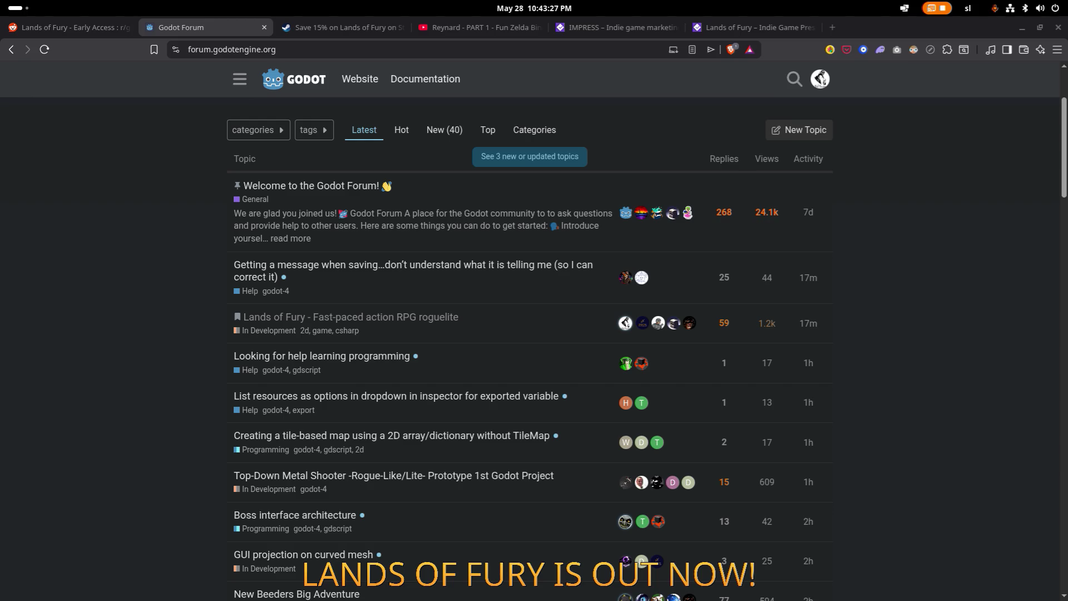
pyautogui.click(458, 27)
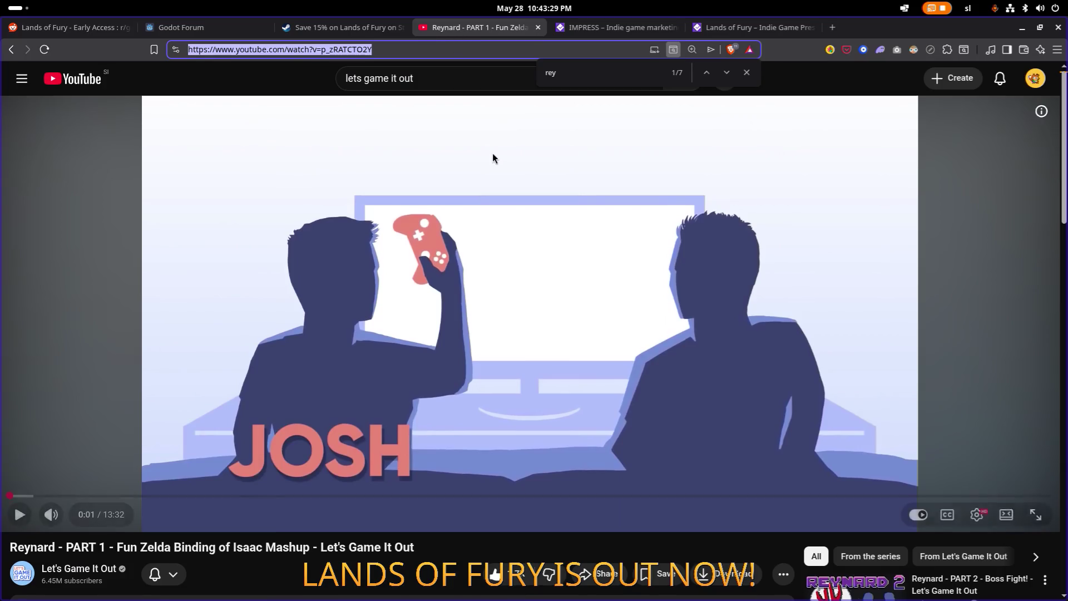
pyautogui.scroll(-5, 492, 152)
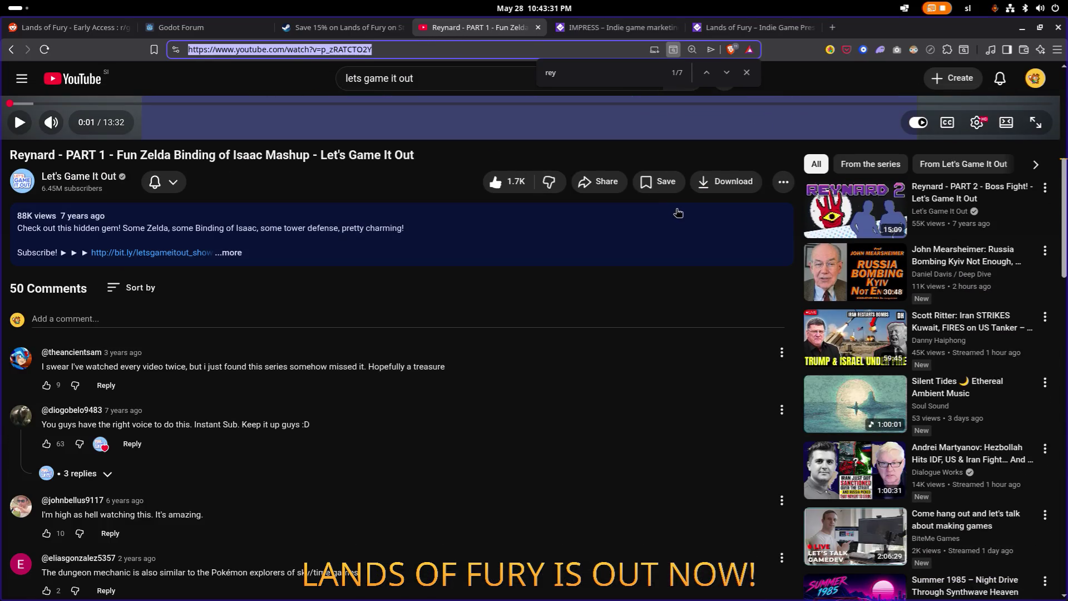
pyautogui.scroll(5, 642, 219)
pyautogui.click(448, 78)
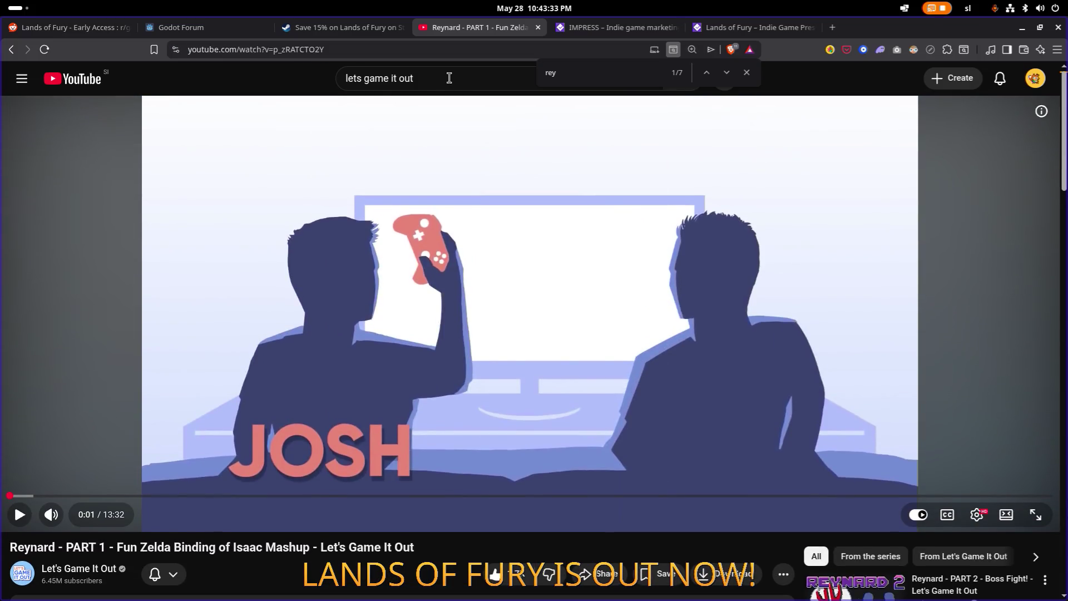
pyautogui.tripleClick(449, 77)
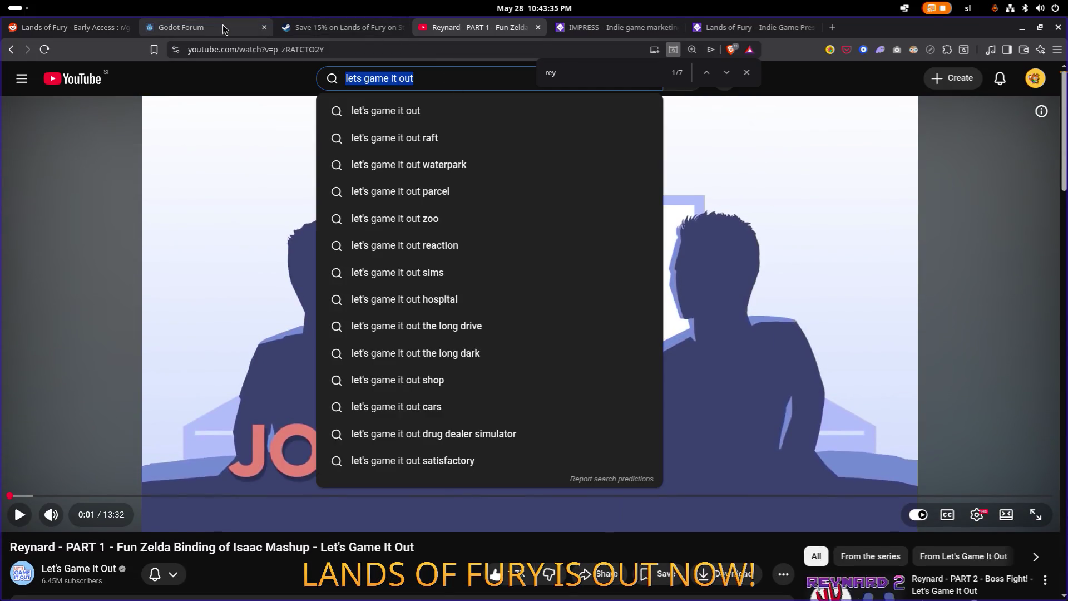
# Step: Search all of Reddit for 'find small game youtubers' and read the expanded AI answer summary
pyautogui.click(71, 27)
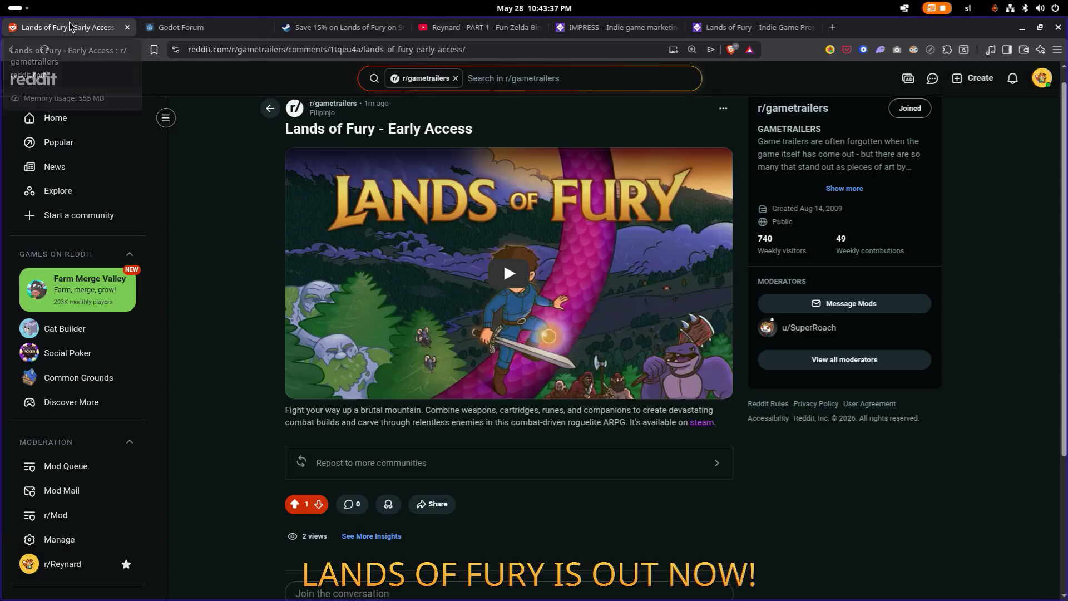
pyautogui.click(456, 78)
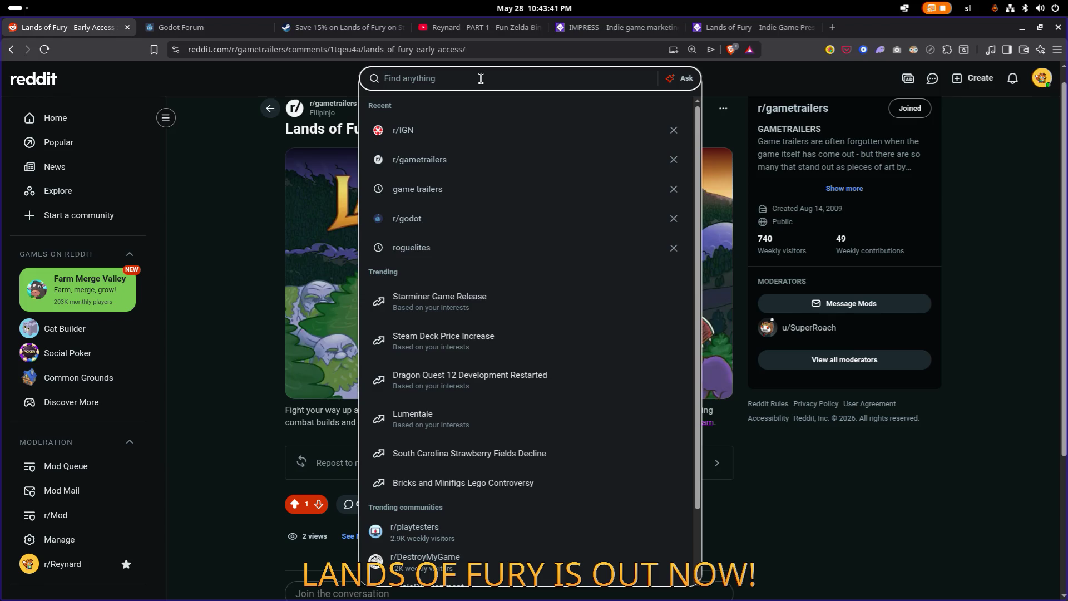
pyautogui.write('find small youtu')
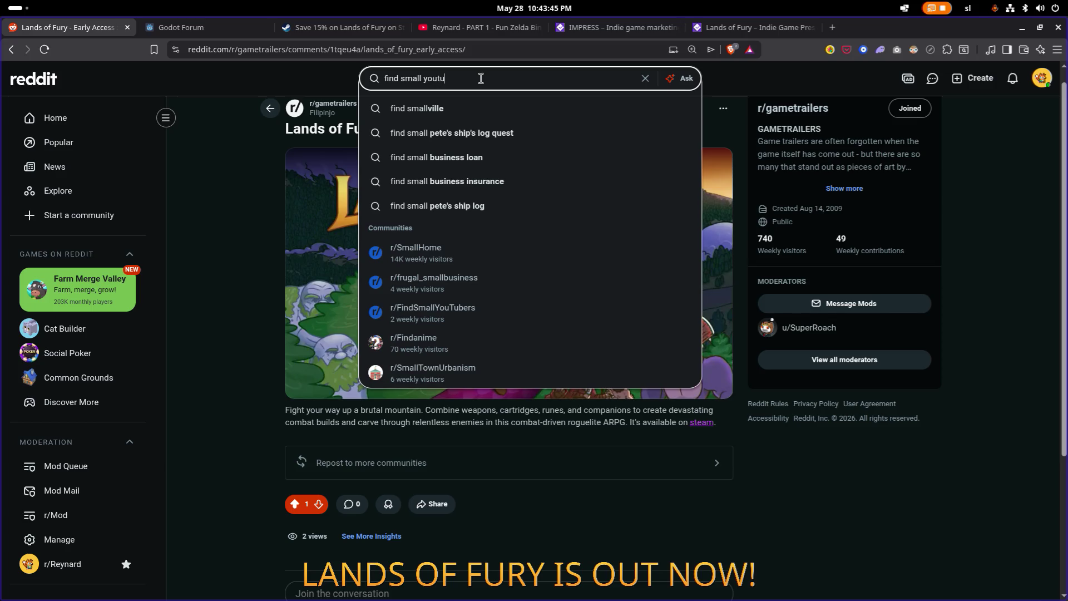
pyautogui.write('bers')
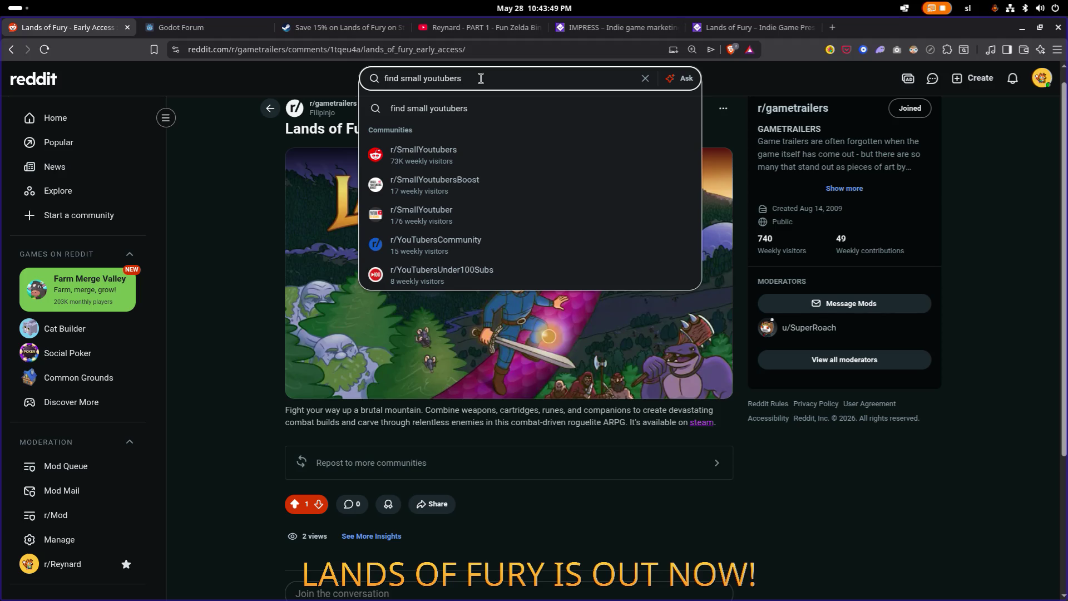
pyautogui.hotkey('ctrl', 'Left')
pyautogui.write('game')
pyautogui.press('Return')
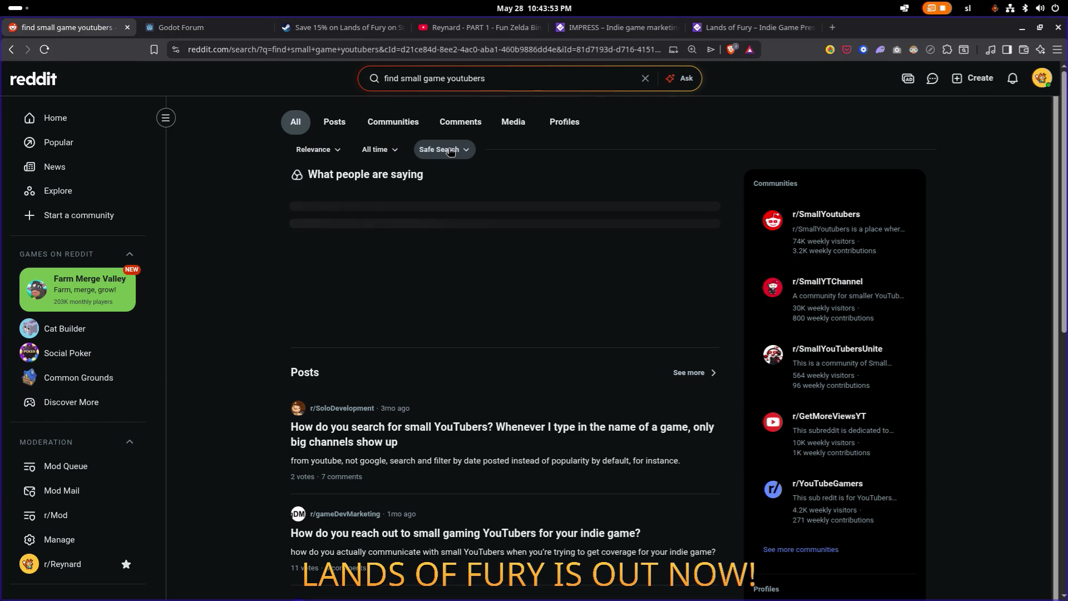
pyautogui.scroll(-1, 508, 174)
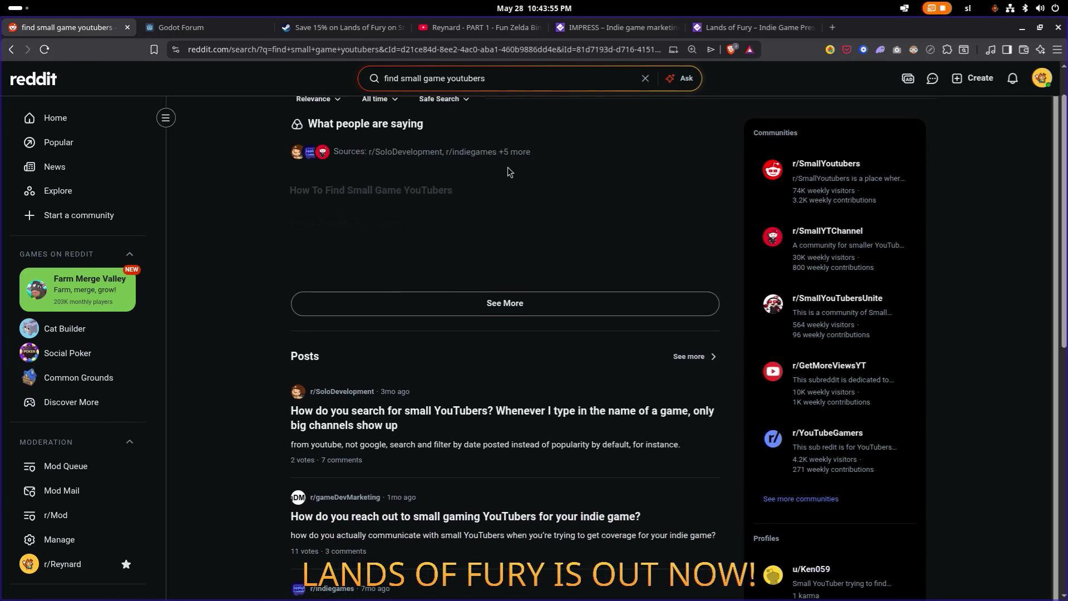
pyautogui.click(516, 310)
pyautogui.hotkey('alt', 'Left')
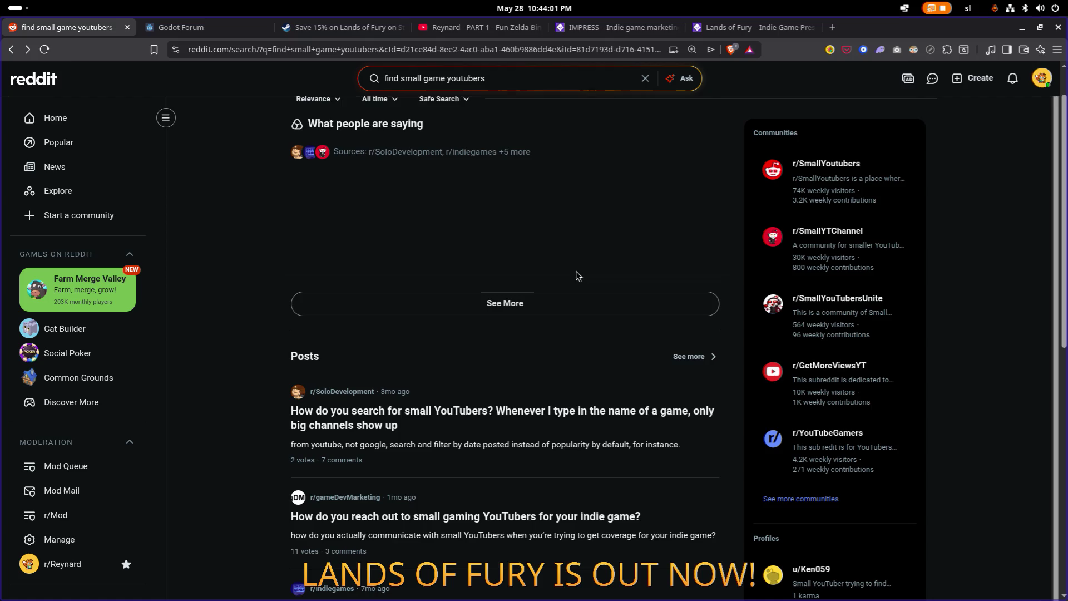
# Step: Open the small-YouTubers, reach-out and indiegames threads in background tabs, then view the small-YouTubers one
pyautogui.scroll(-1, 573, 275)
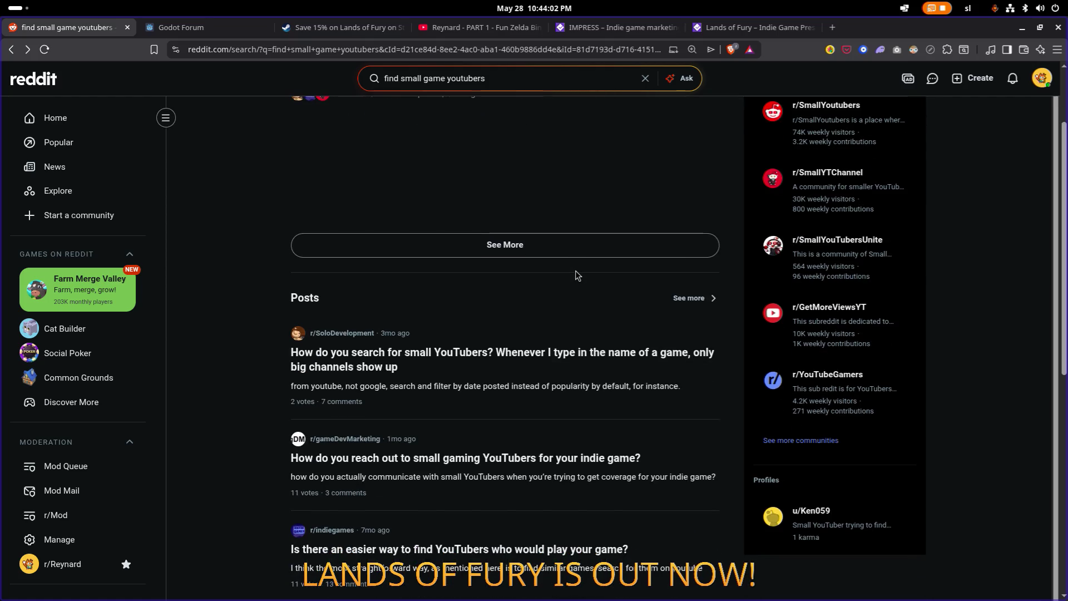
pyautogui.middleClick(497, 353)
pyautogui.scroll(-3, 490, 350)
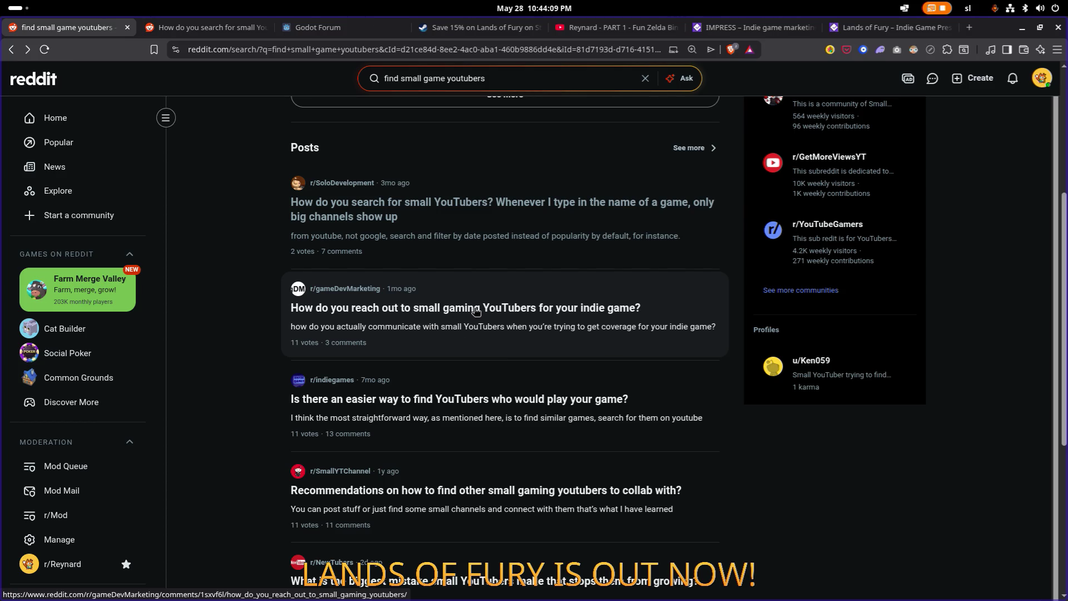
pyautogui.middleClick(476, 311)
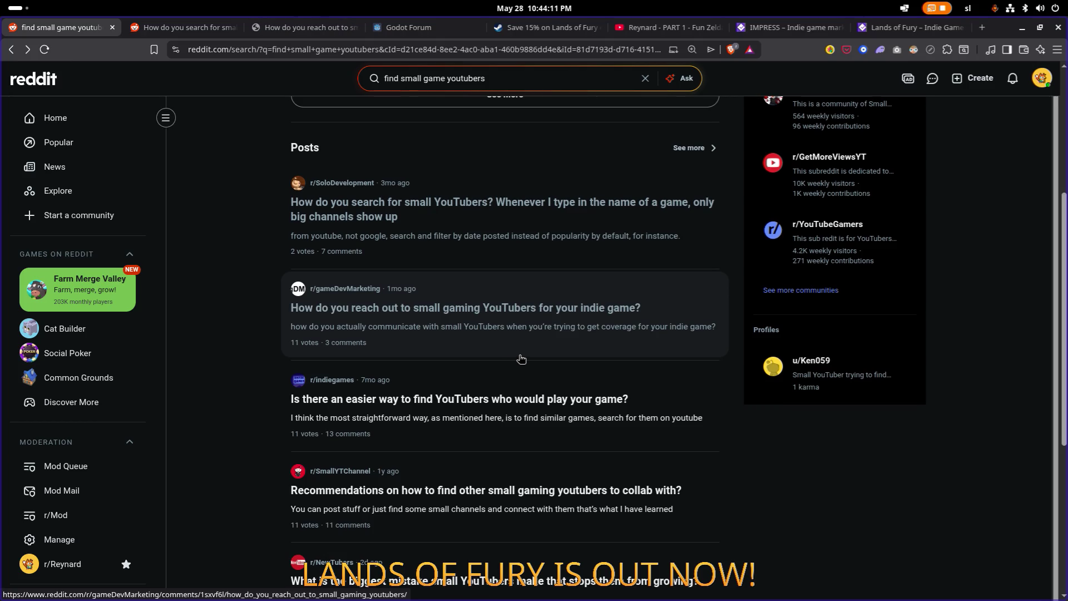
pyautogui.middleClick(532, 401)
pyautogui.scroll(-3, 532, 400)
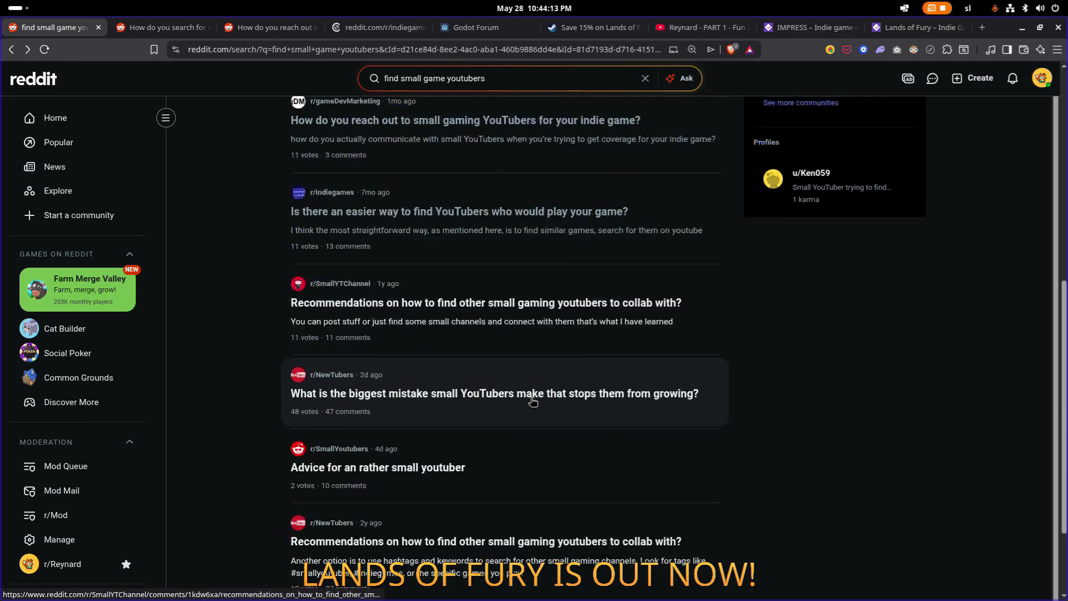
pyautogui.scroll(-1, 532, 400)
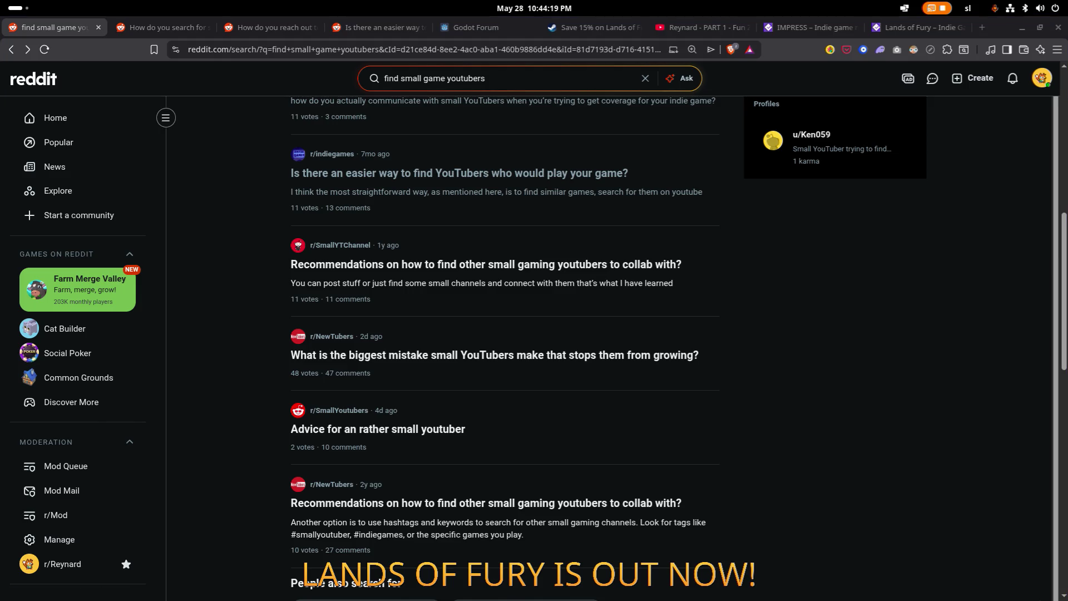
pyautogui.click(164, 29)
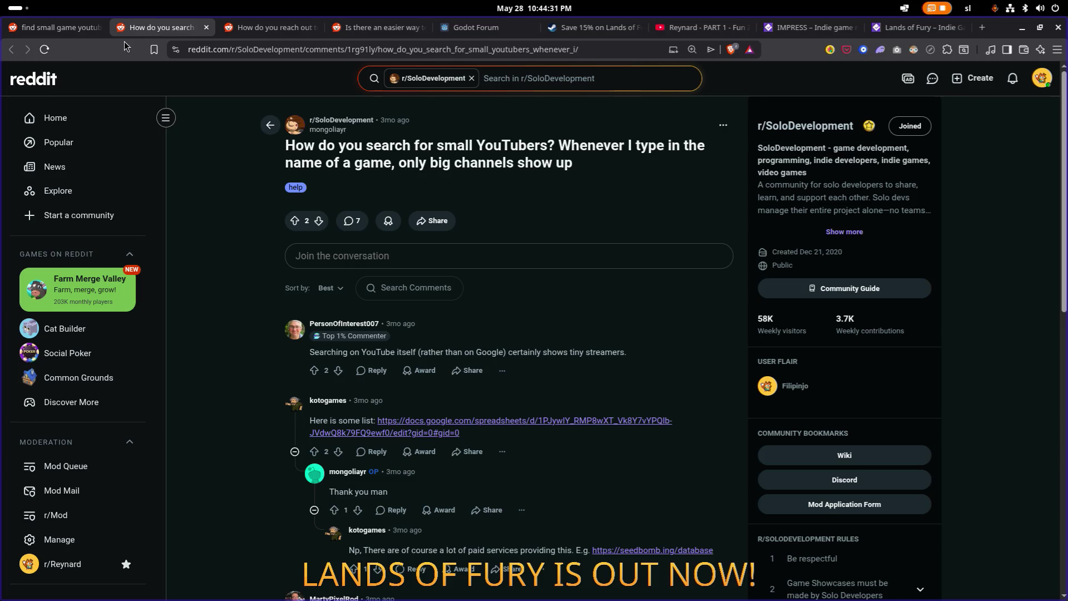
pyautogui.click(19, 8)
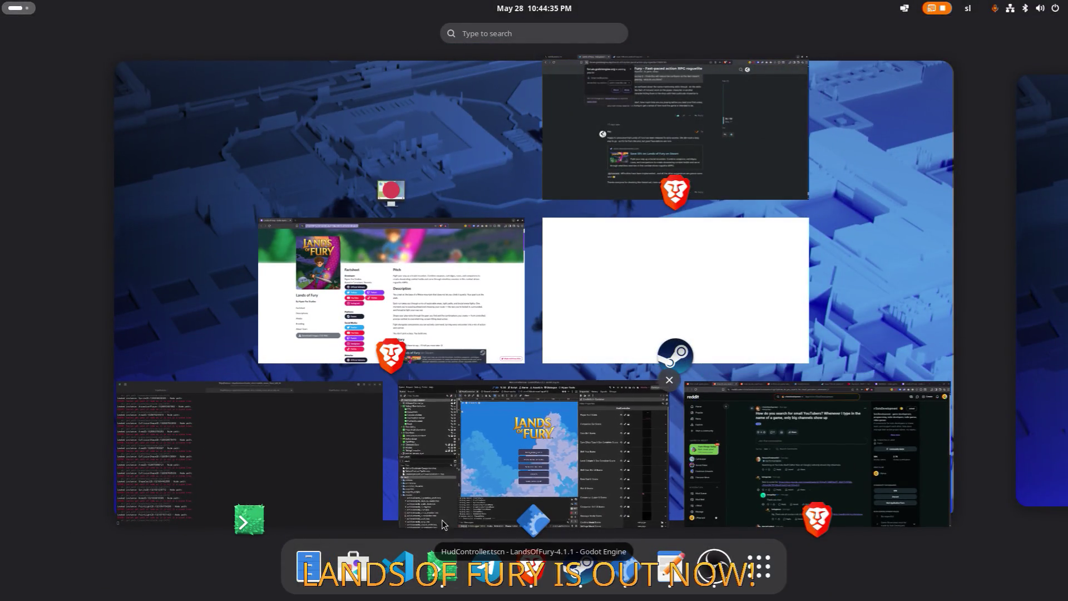
pyautogui.click(507, 385)
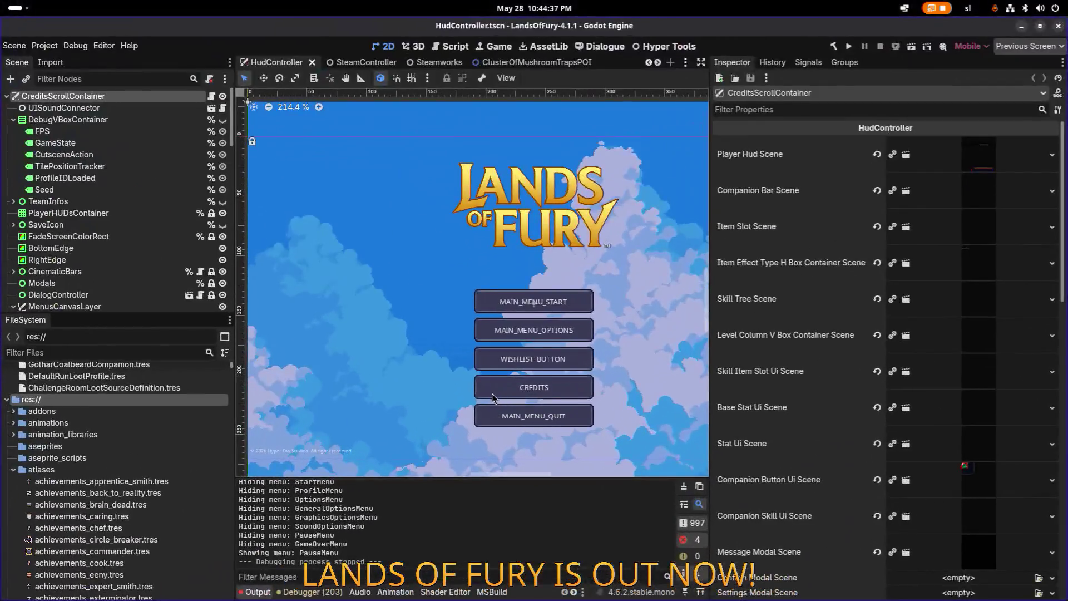
pyautogui.scroll(-1, 880, 178)
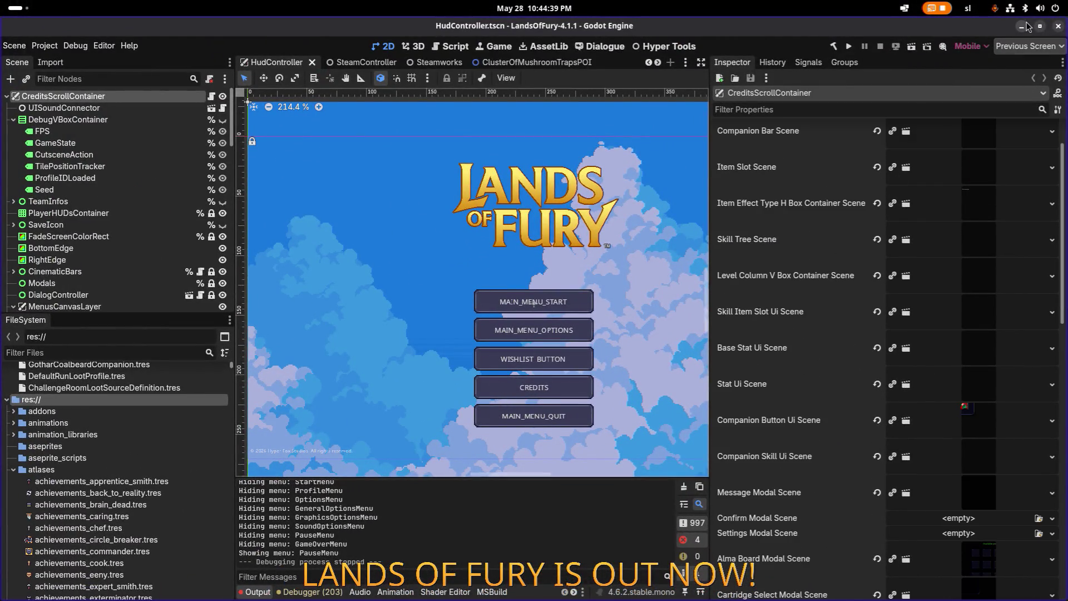
pyautogui.click(1022, 27)
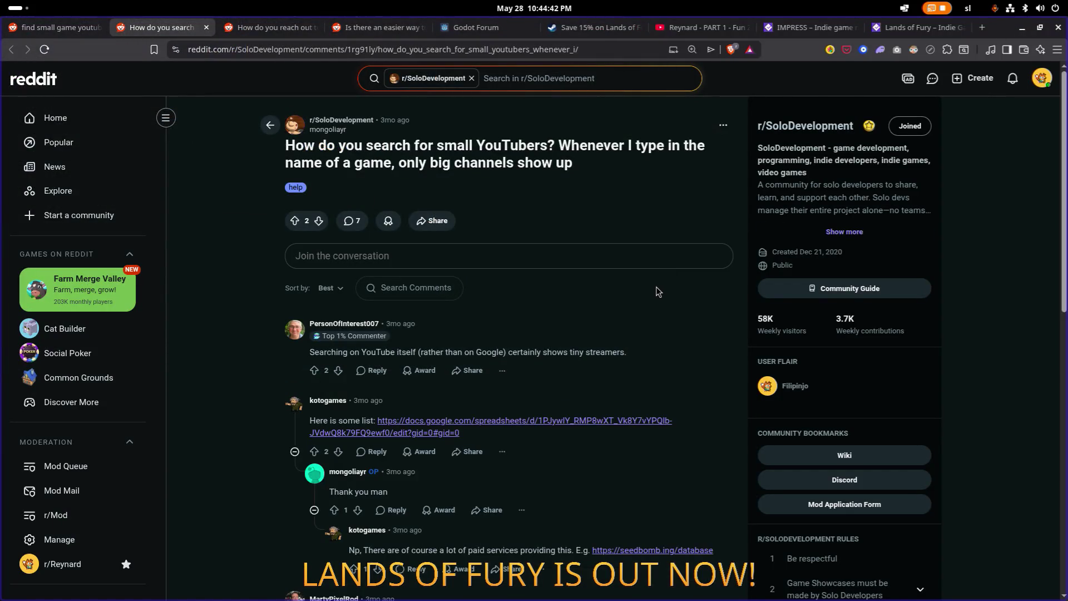
# Step: Open the Seedbomb database and [ToP] Youtubers spreadsheet links in new tabs, glance at Seedbomb, then close it
pyautogui.scroll(-1, 656, 286)
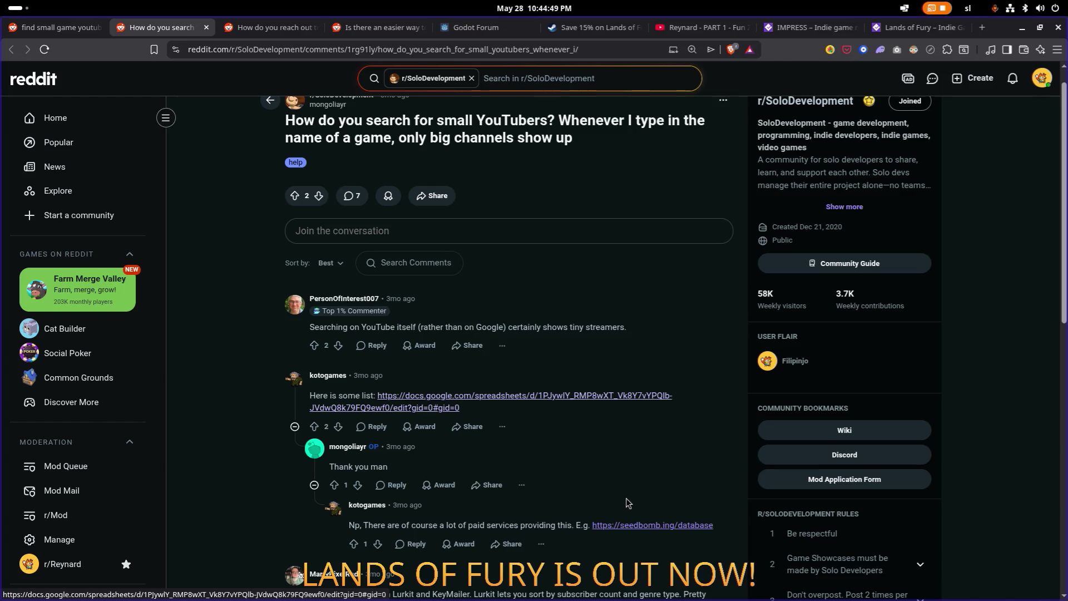
pyautogui.middleClick(675, 528)
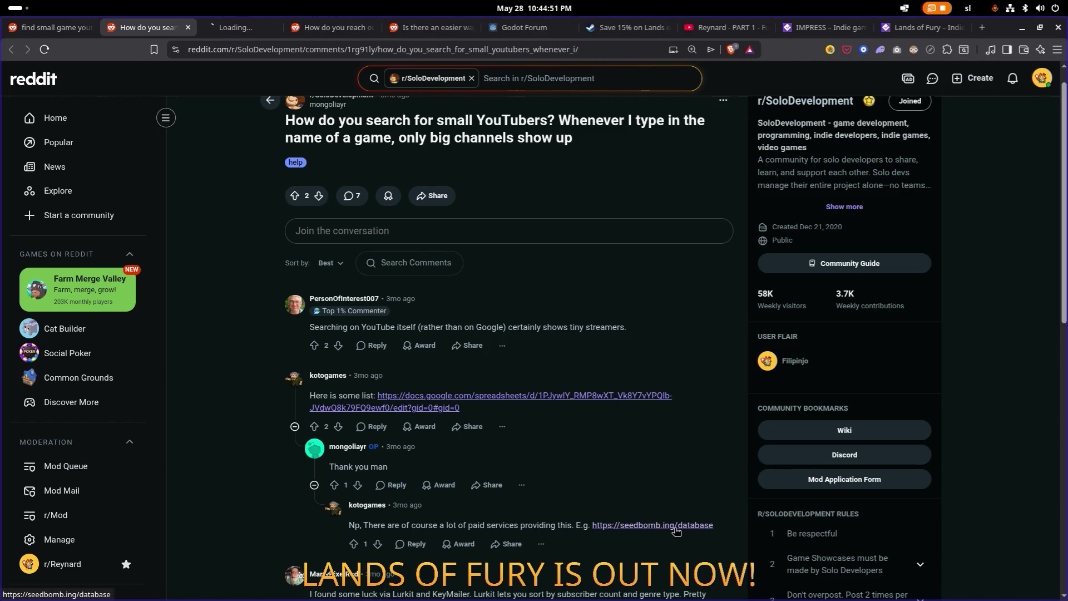
pyautogui.middleClick(526, 402)
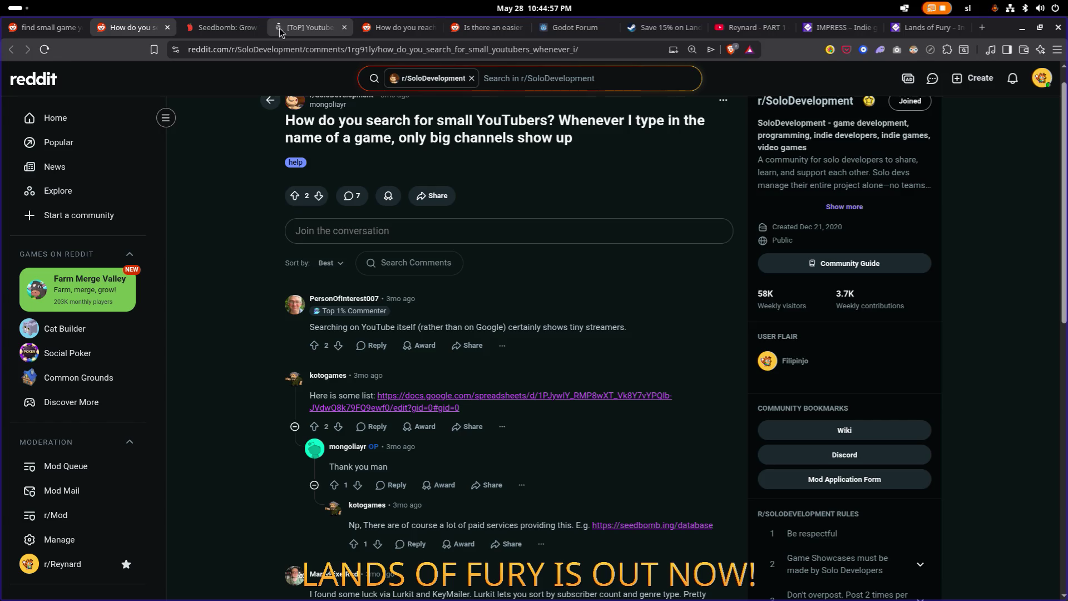
pyautogui.click(243, 29)
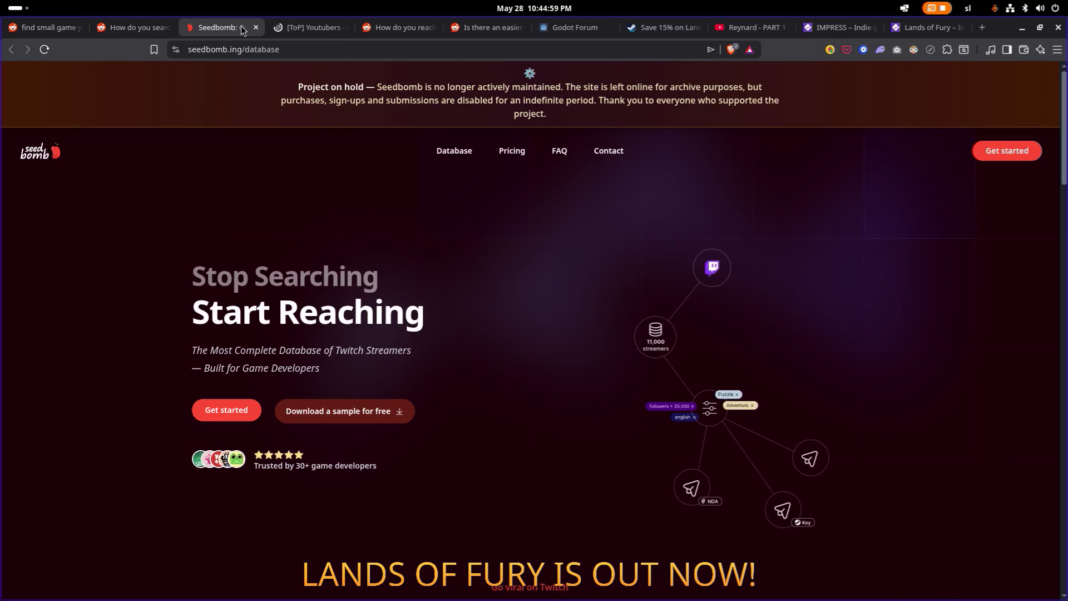
pyautogui.middleClick(243, 29)
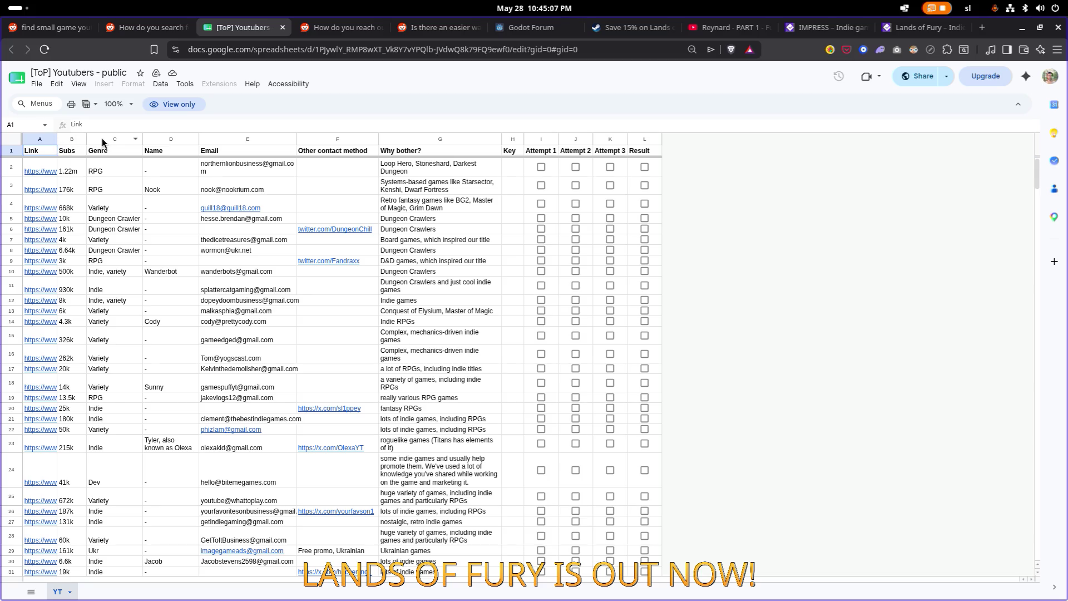
# Step: Skim the [ToP] Youtubers spreadsheet, checking the Attempt 1 cell I2, then go back to the Reddit thread
pyautogui.scroll(-20, 271, 221)
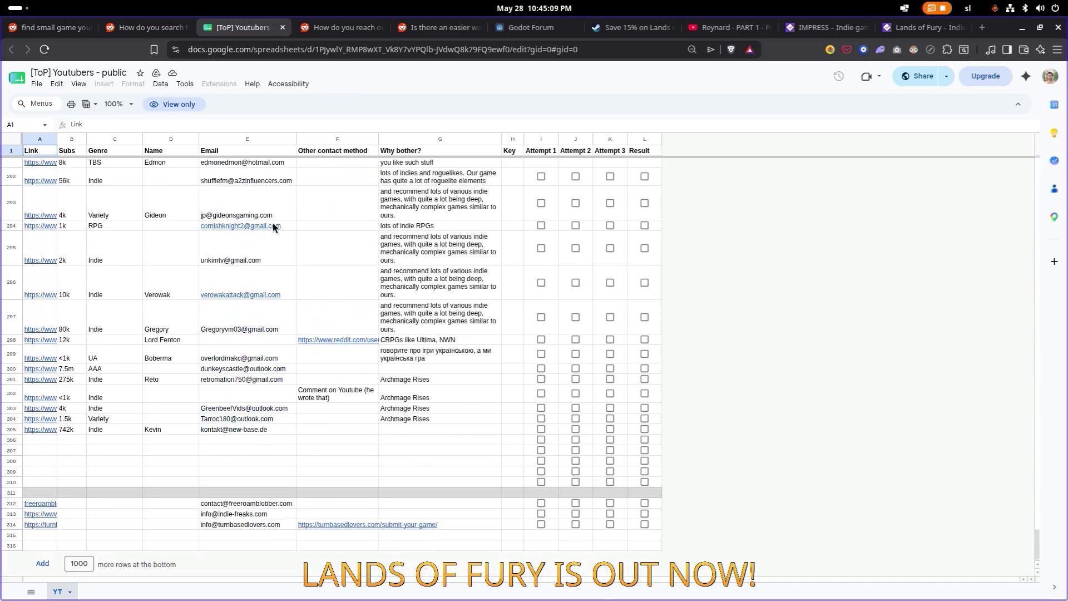
pyautogui.scroll(20, 272, 222)
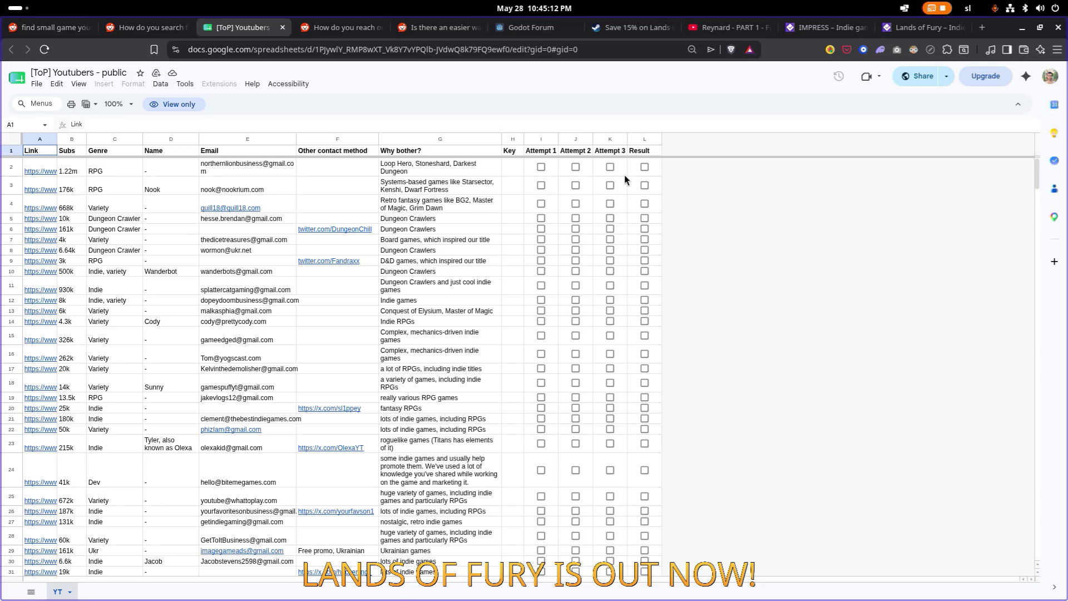
pyautogui.click(542, 170)
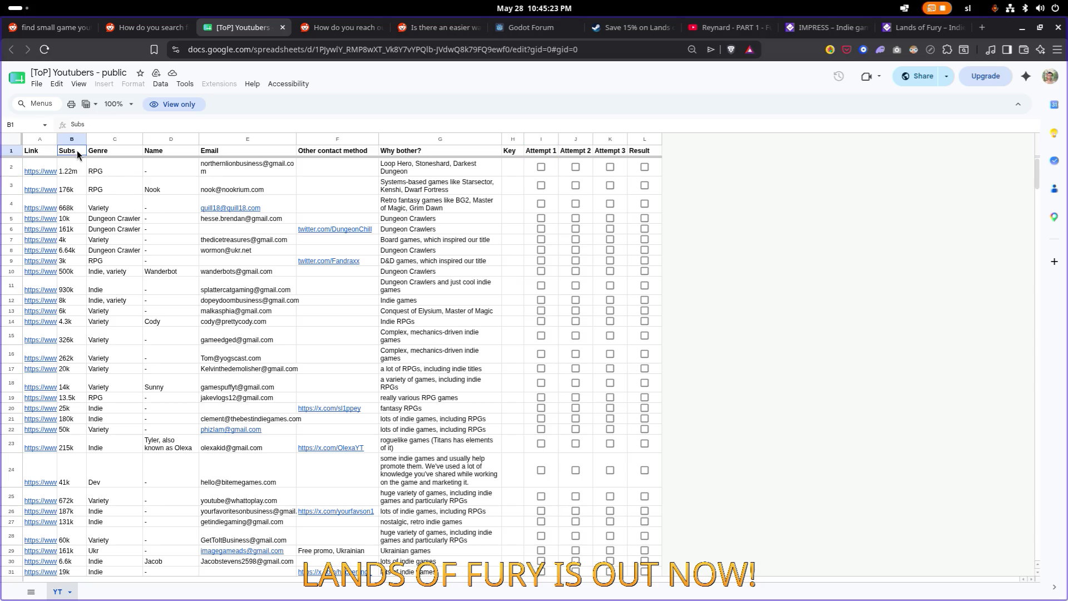
pyautogui.scroll(-20, 178, 249)
pyautogui.scroll(-20, 178, 249)
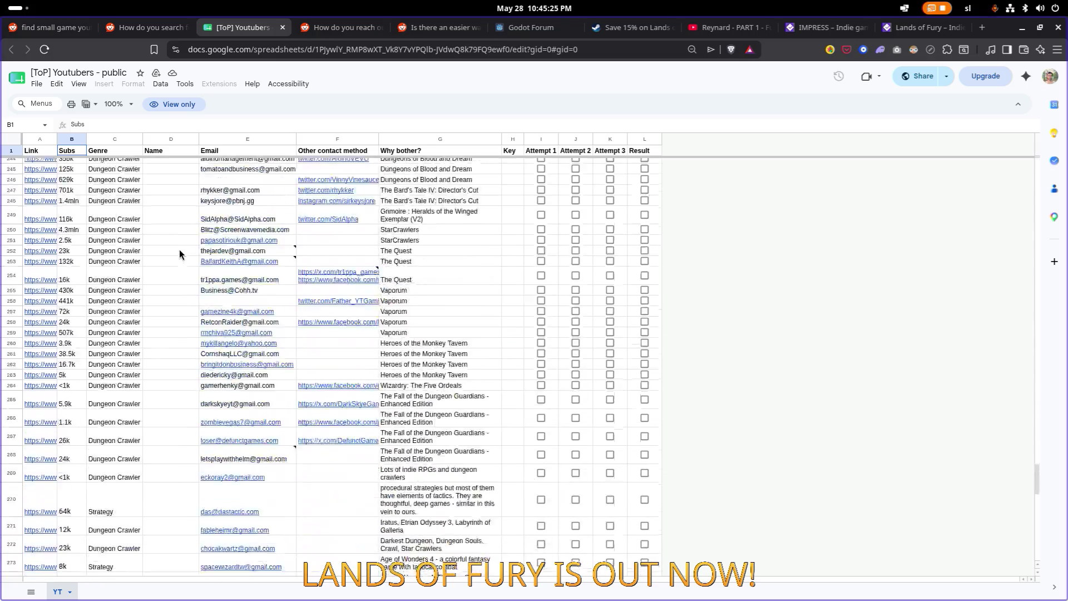
pyautogui.scroll(20, 179, 250)
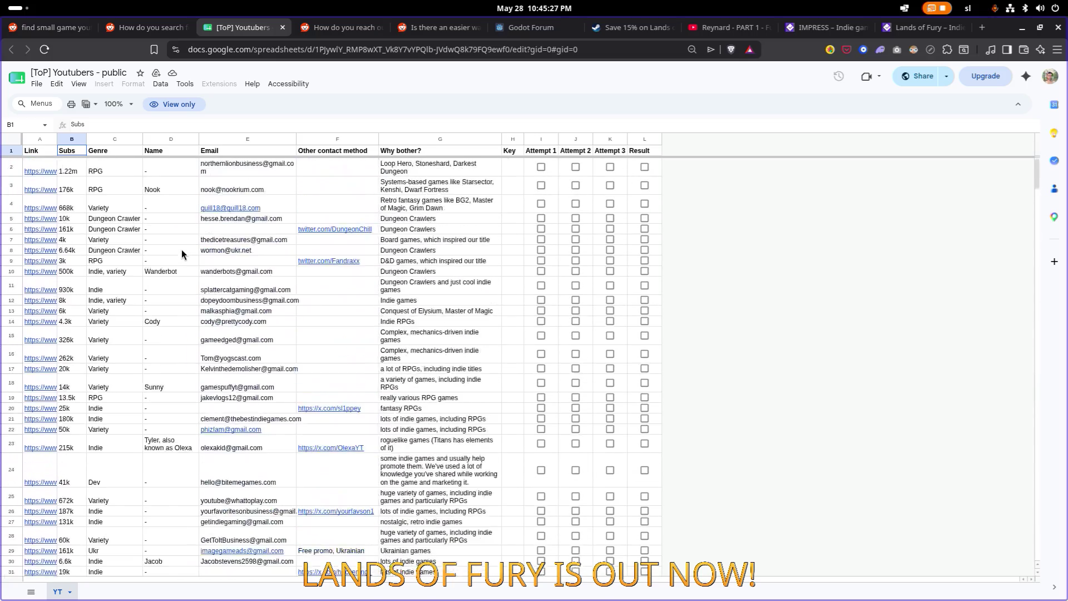
pyautogui.click(142, 27)
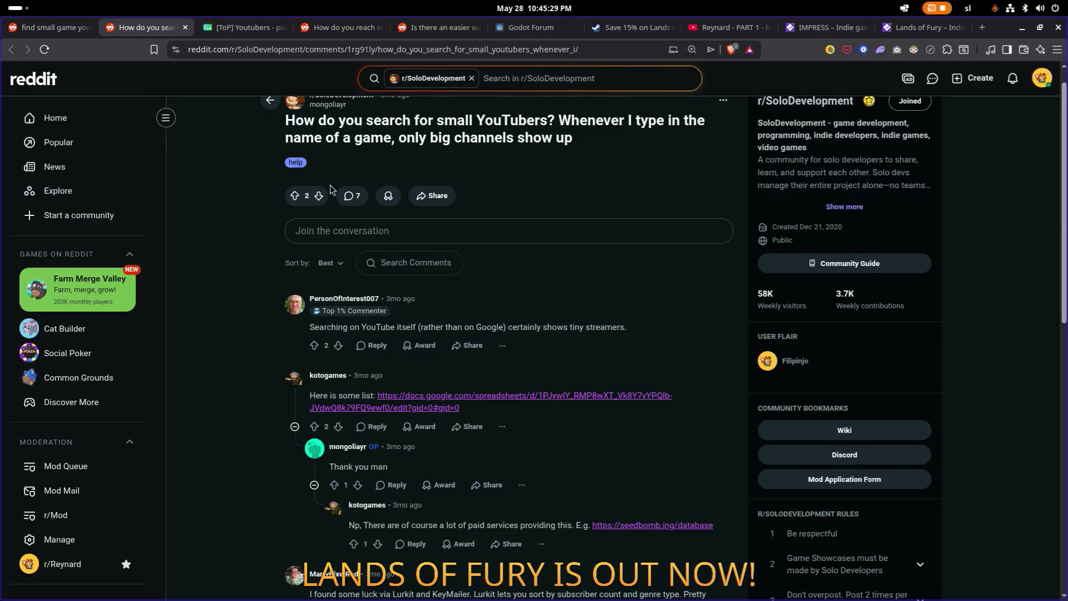
pyautogui.scroll(-5, 330, 189)
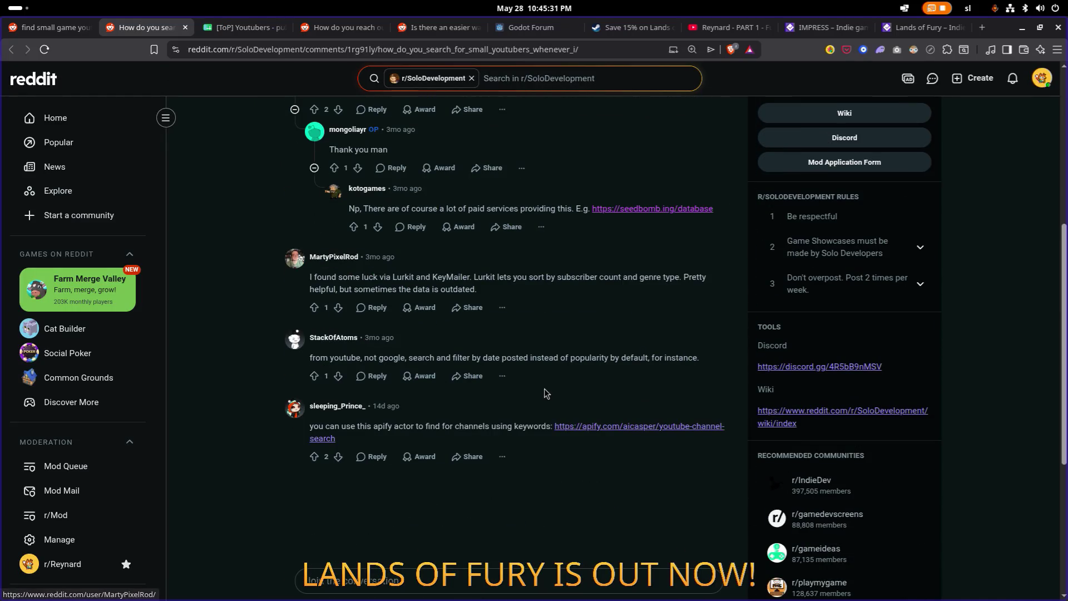
# Step: View and close the linked Apify YouTube Channel Search Scraper page, then move to the Reynard video tab
pyautogui.click(614, 431)
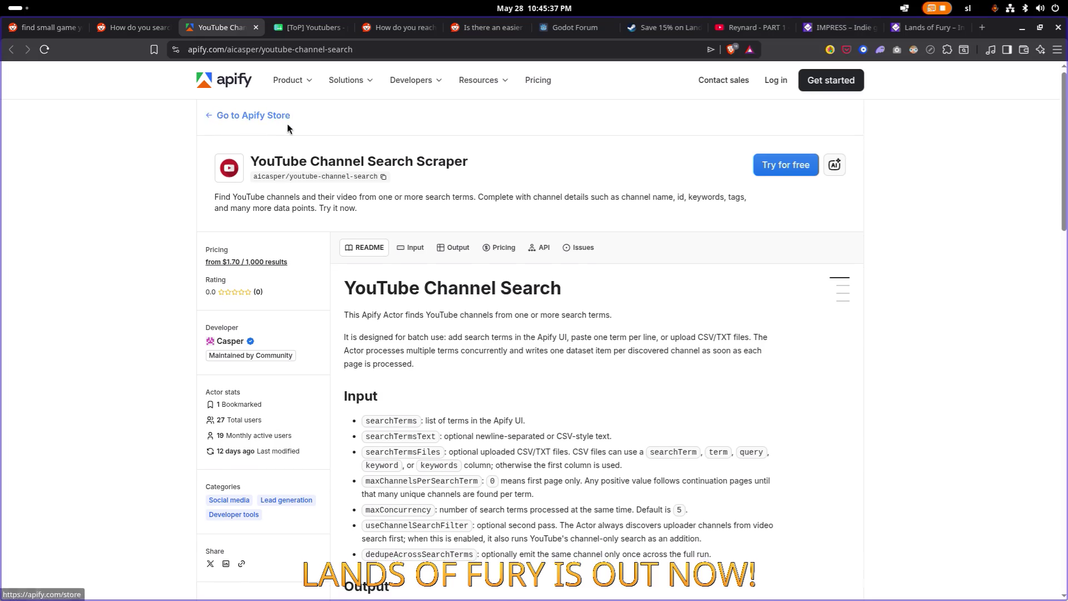
pyautogui.click(254, 28)
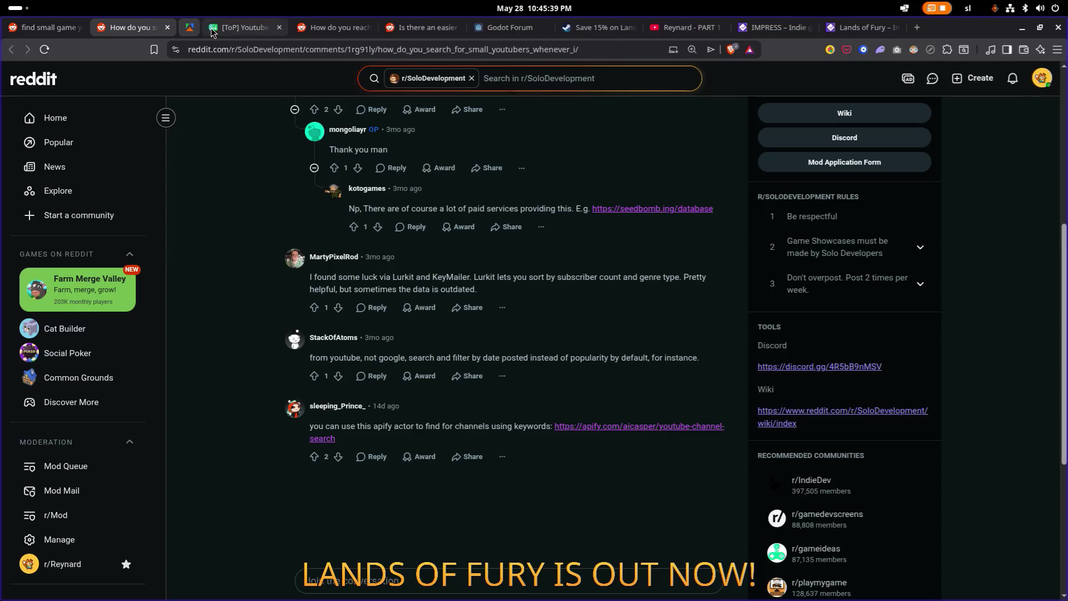
pyautogui.click(50, 26)
pyautogui.scroll(-5, 445, 183)
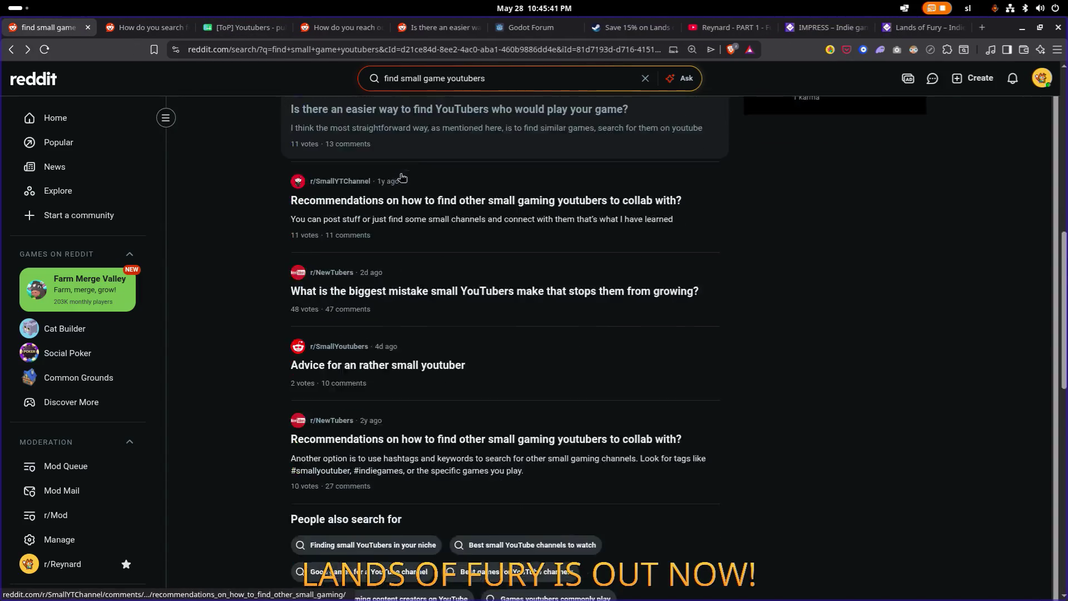
pyautogui.click(552, 31)
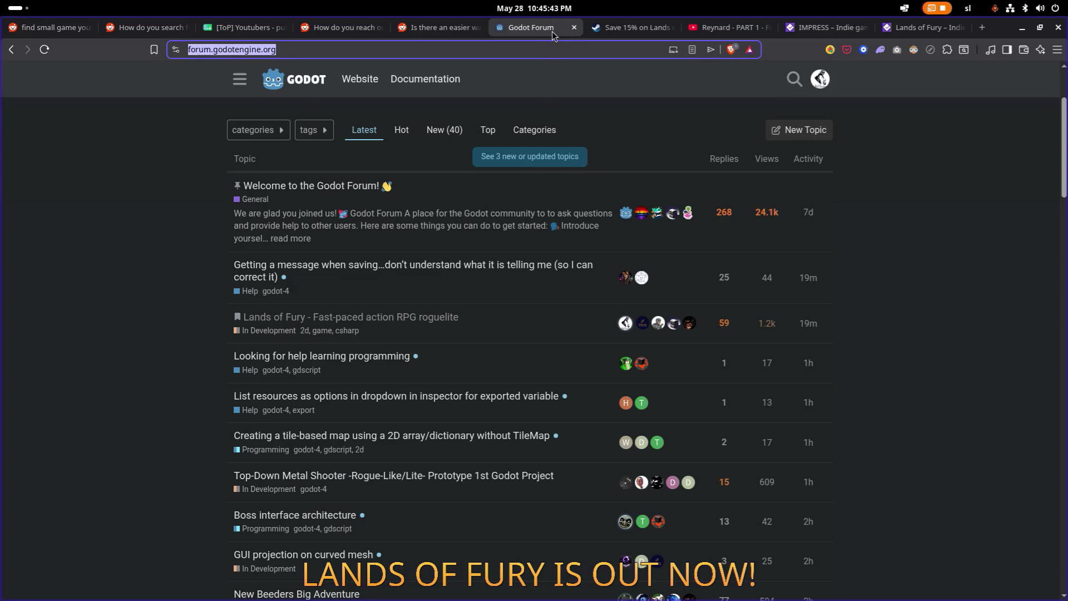
pyautogui.click(723, 28)
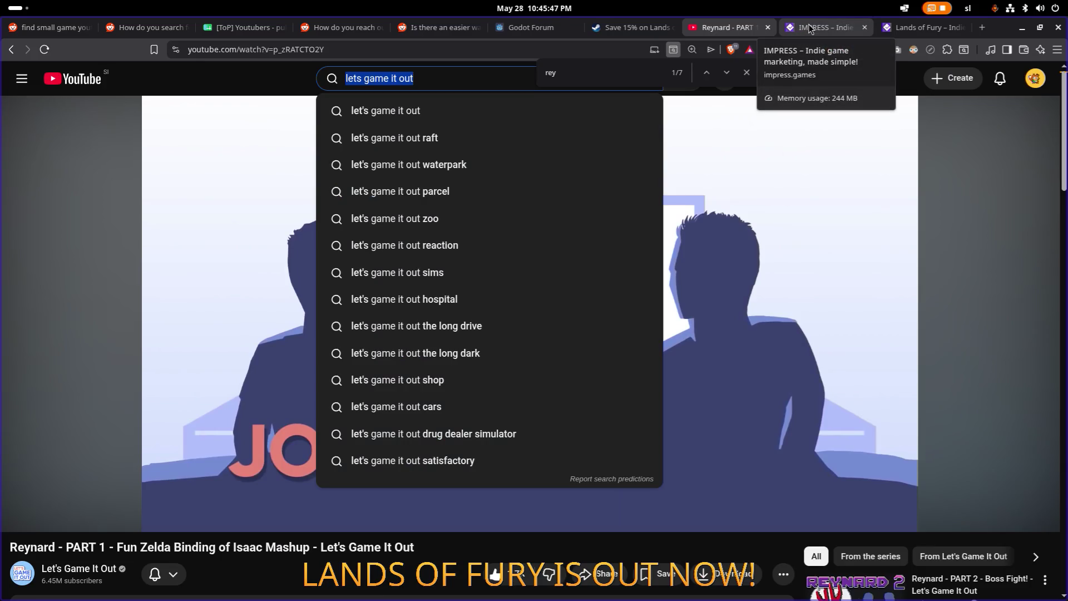
# Step: Close the find bar and search YouTube for 'reynard game'
pyautogui.scroll(-5, 701, 114)
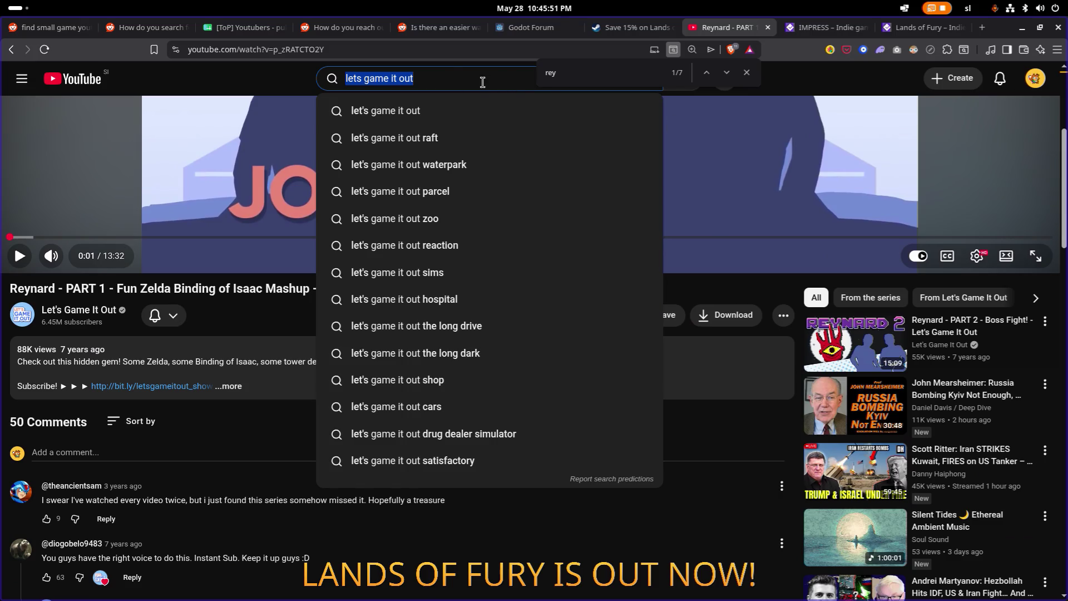
pyautogui.click(744, 71)
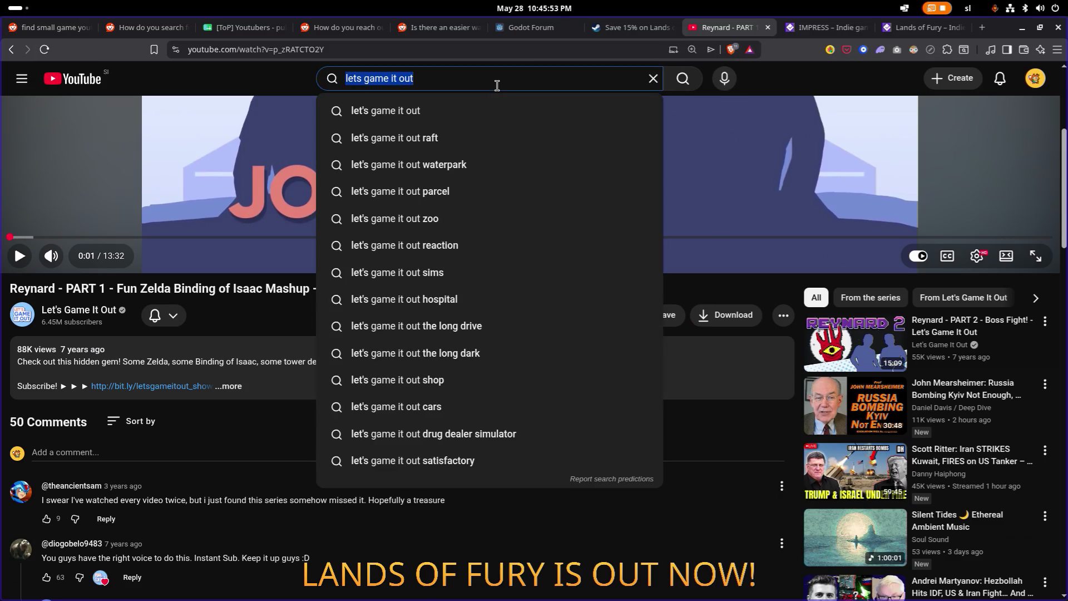
pyautogui.write('reynar')
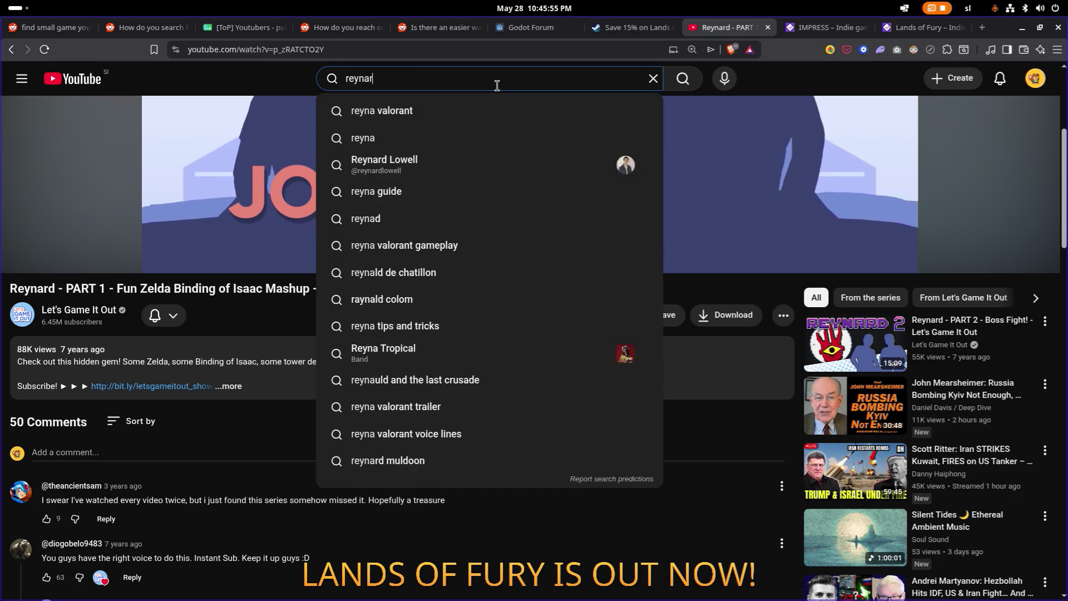
pyautogui.write('d game')
pyautogui.press('Return')
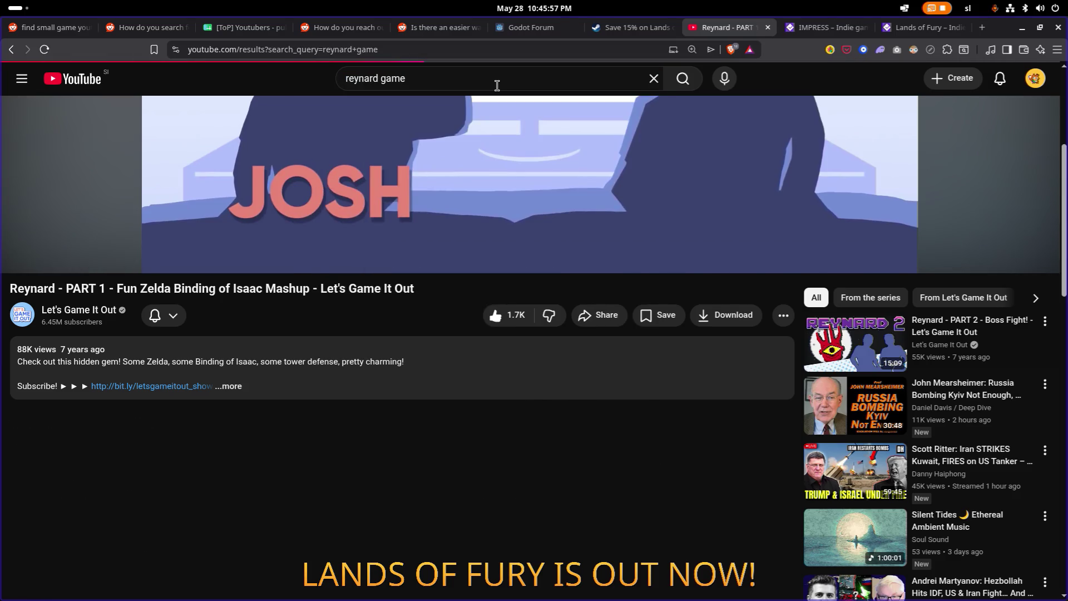
# Step: Scroll the results to Budget Gamer's Reynard review and open the Budget Gamer channel
pyautogui.scroll(-5, 532, 159)
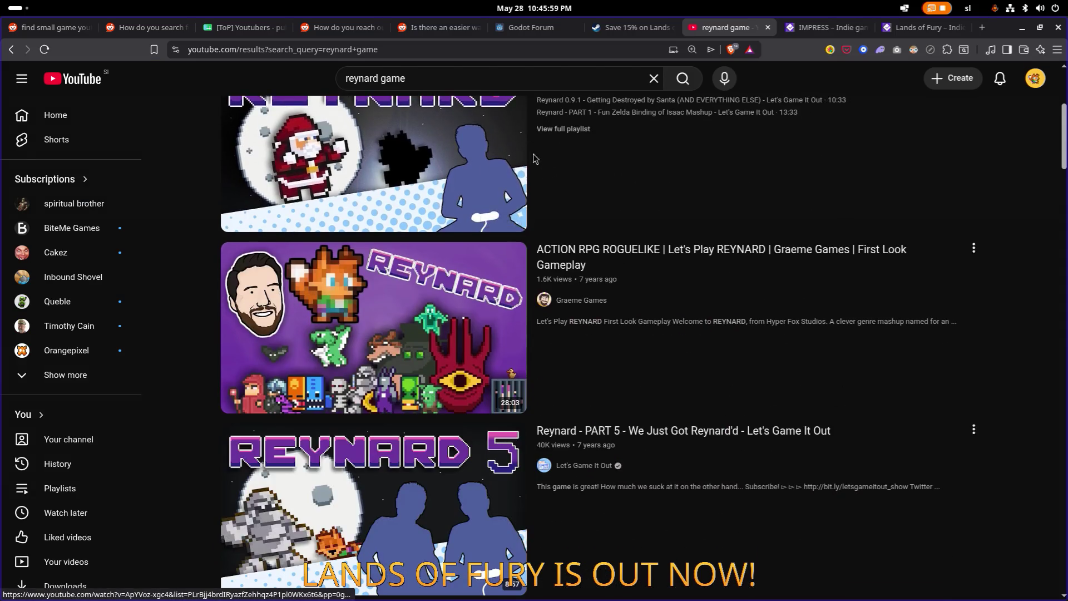
pyautogui.moveTo(532, 158)
pyautogui.scroll(-1, 584, 236)
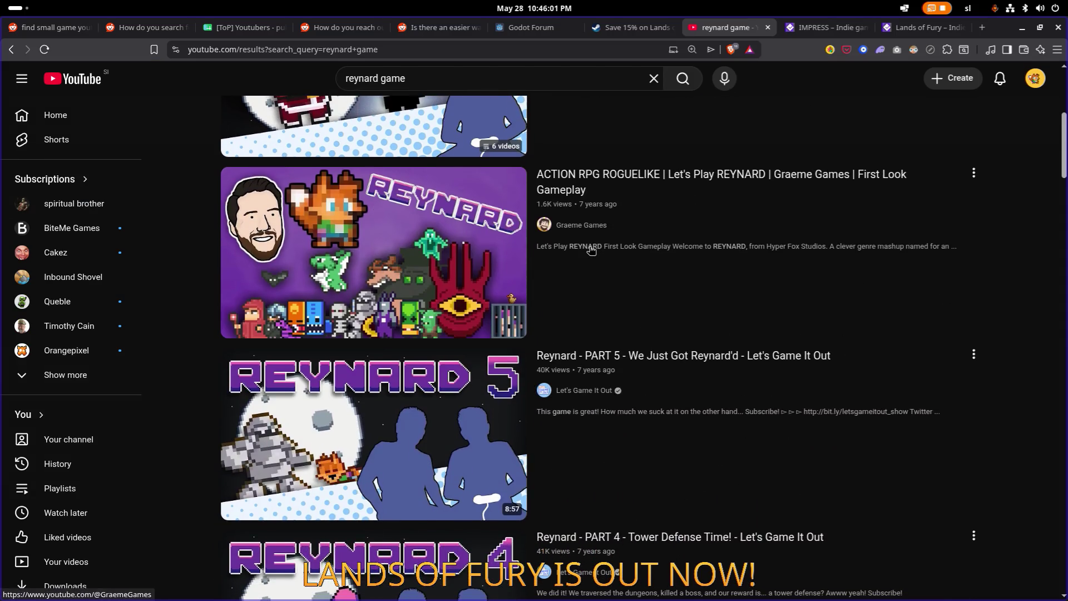
pyautogui.moveTo(591, 245)
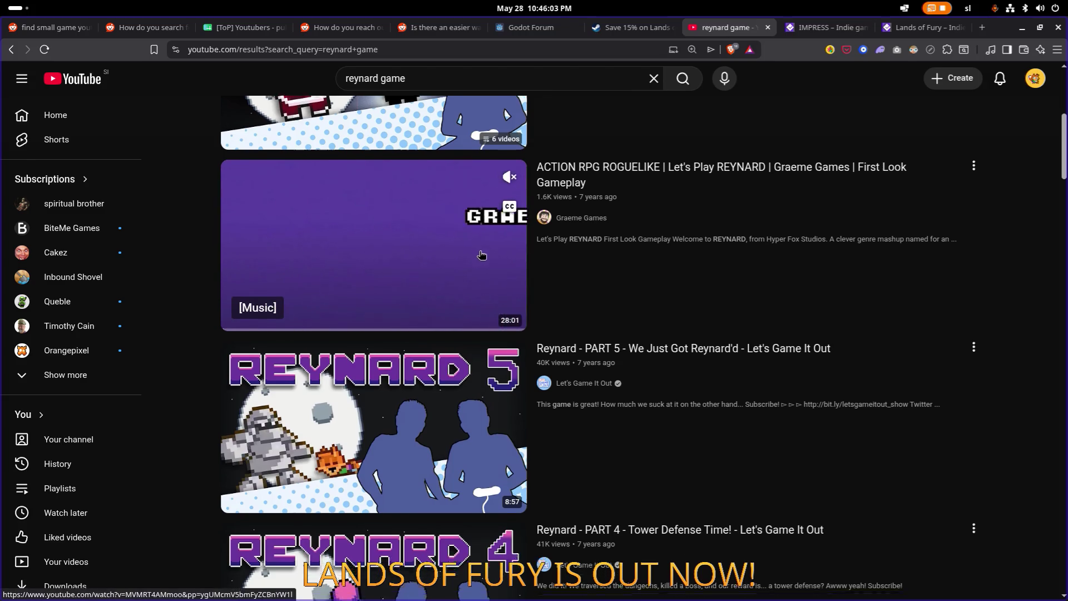
pyautogui.scroll(-4, 479, 256)
pyautogui.scroll(-8, 447, 133)
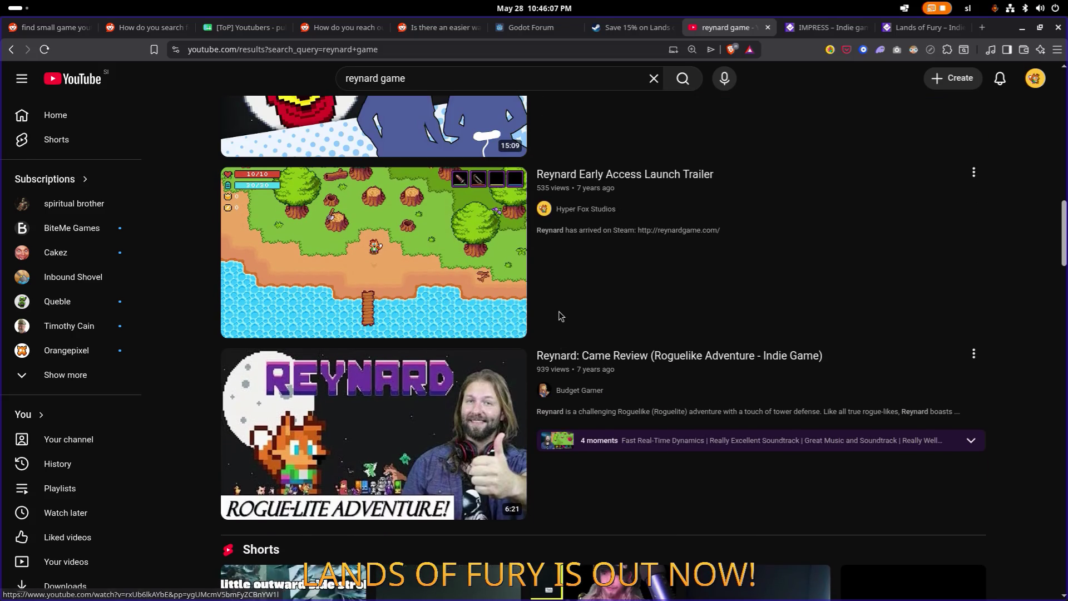
pyautogui.click(574, 395)
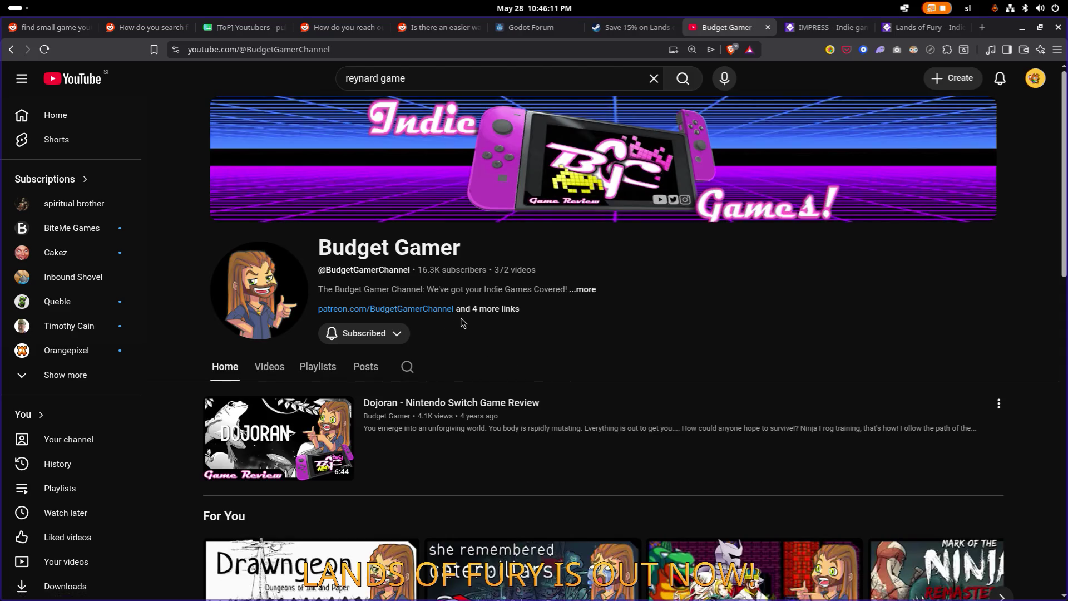
# Step: List Budget Gamer's uploads and scroll back to its 7-year-old indie Switch reviews, then search the page for 'rey'
pyautogui.scroll(-3, 474, 316)
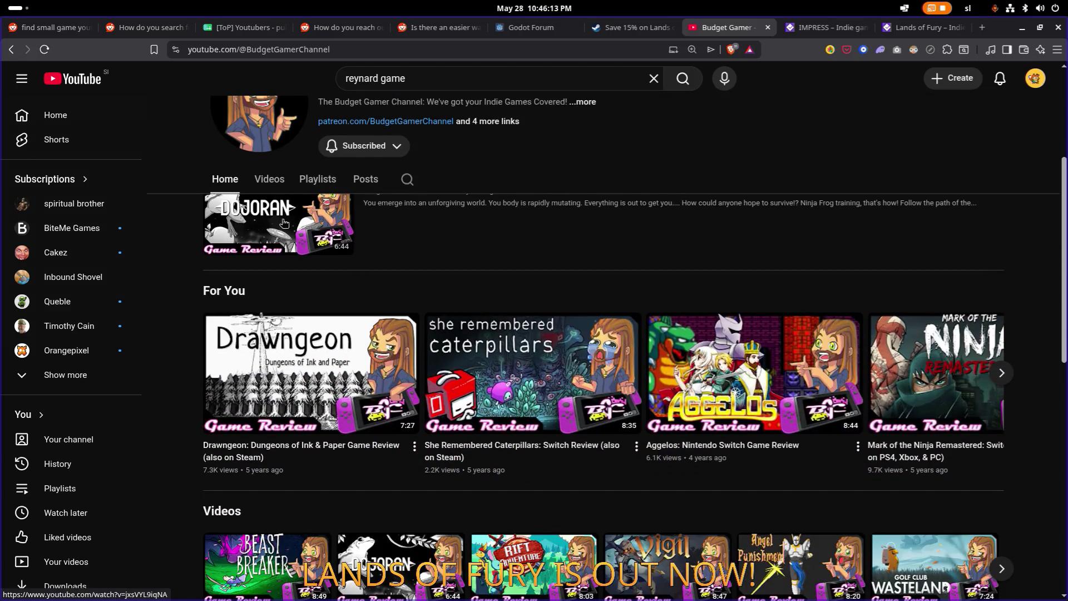
pyautogui.click(265, 181)
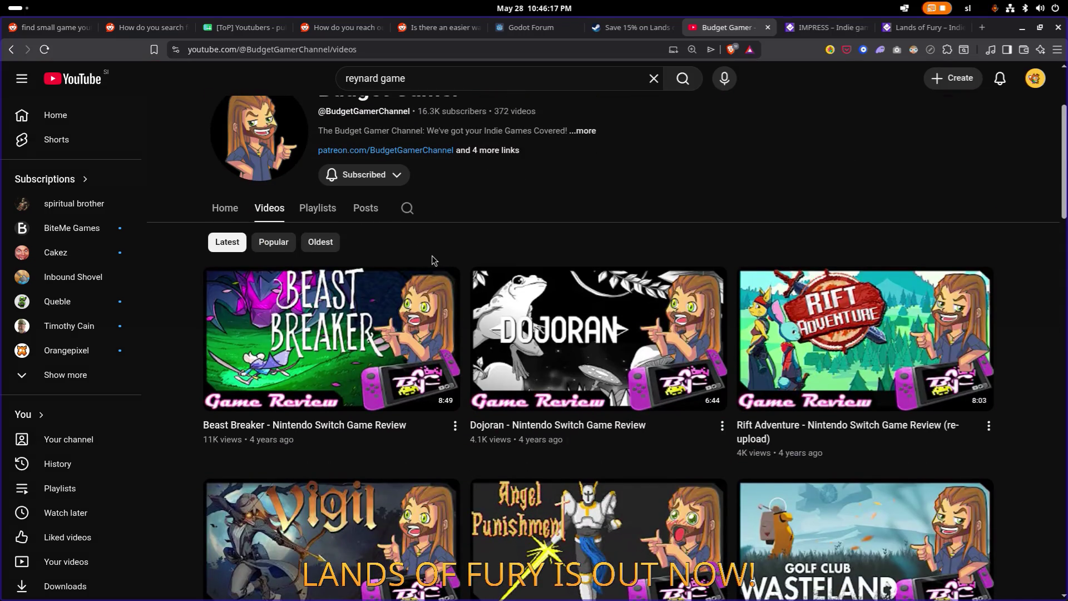
pyautogui.scroll(2, 434, 256)
pyautogui.scroll(-9, 434, 256)
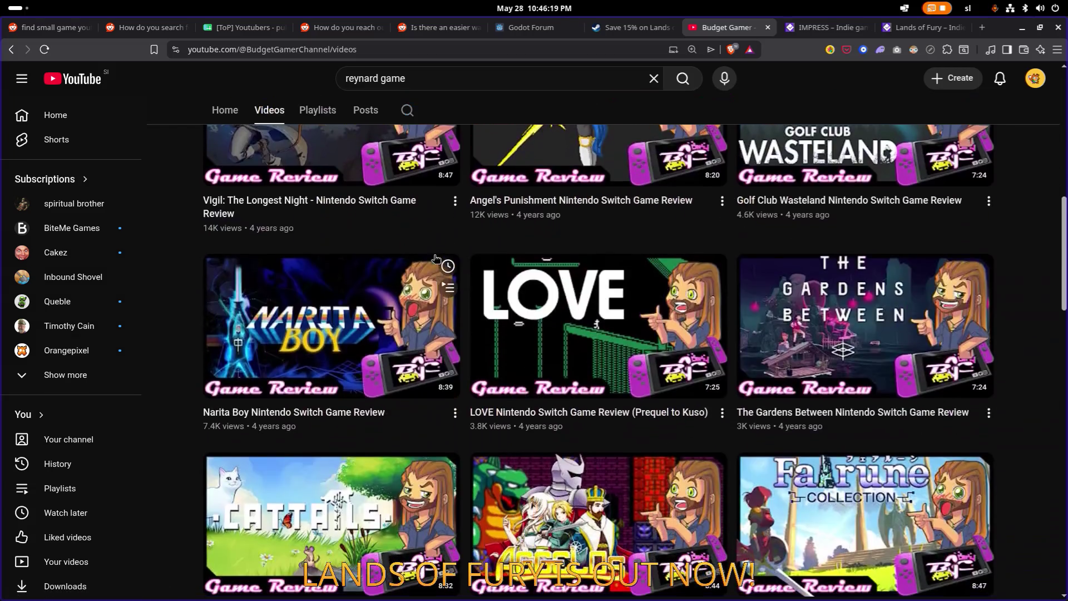
pyautogui.scroll(-20, 436, 257)
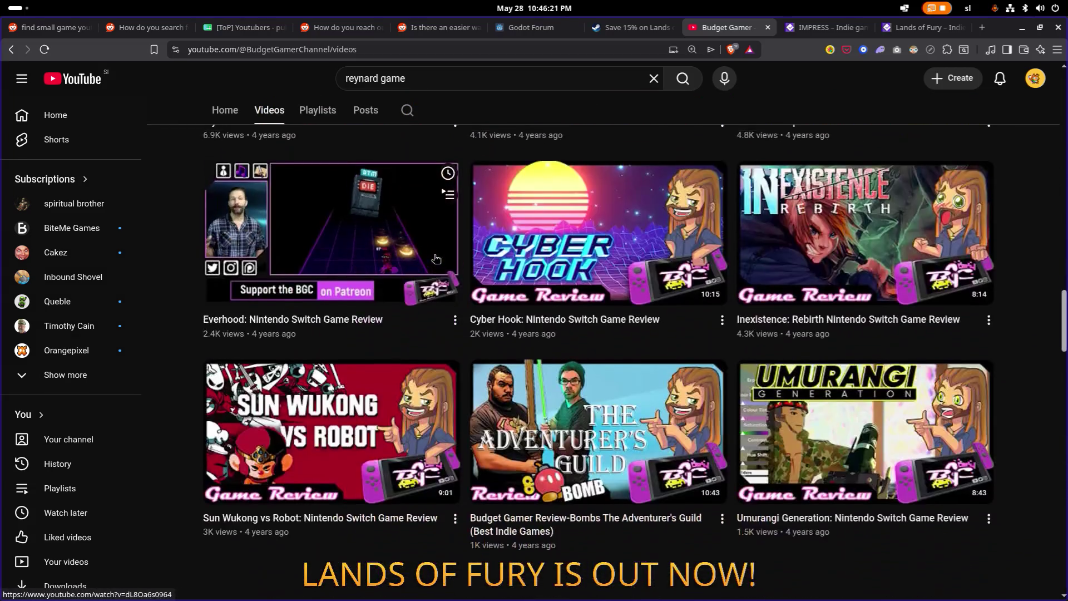
pyautogui.scroll(-13, 436, 257)
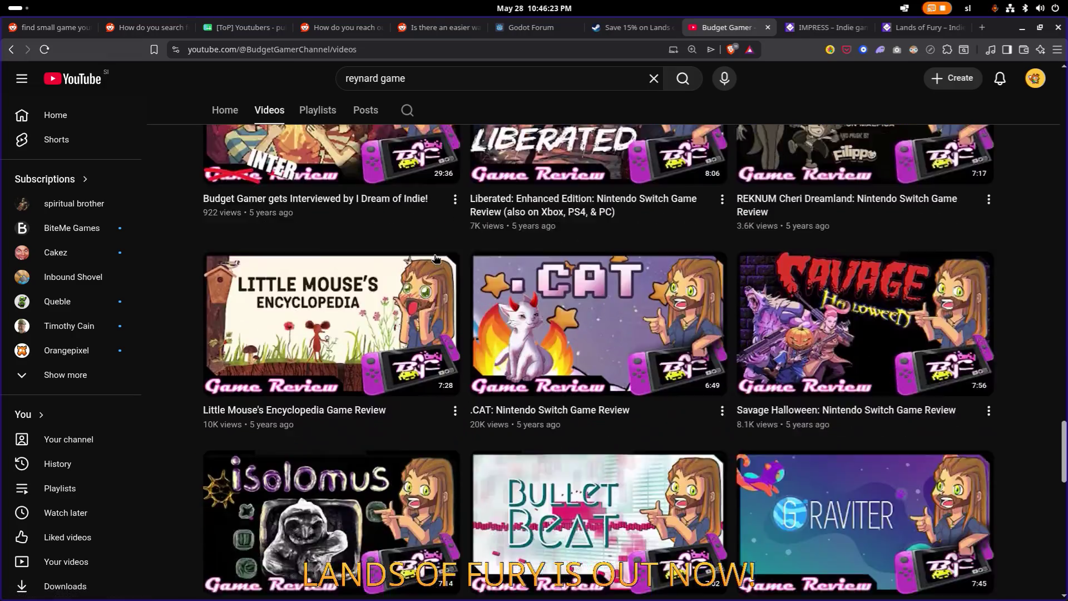
pyautogui.scroll(-10, 436, 258)
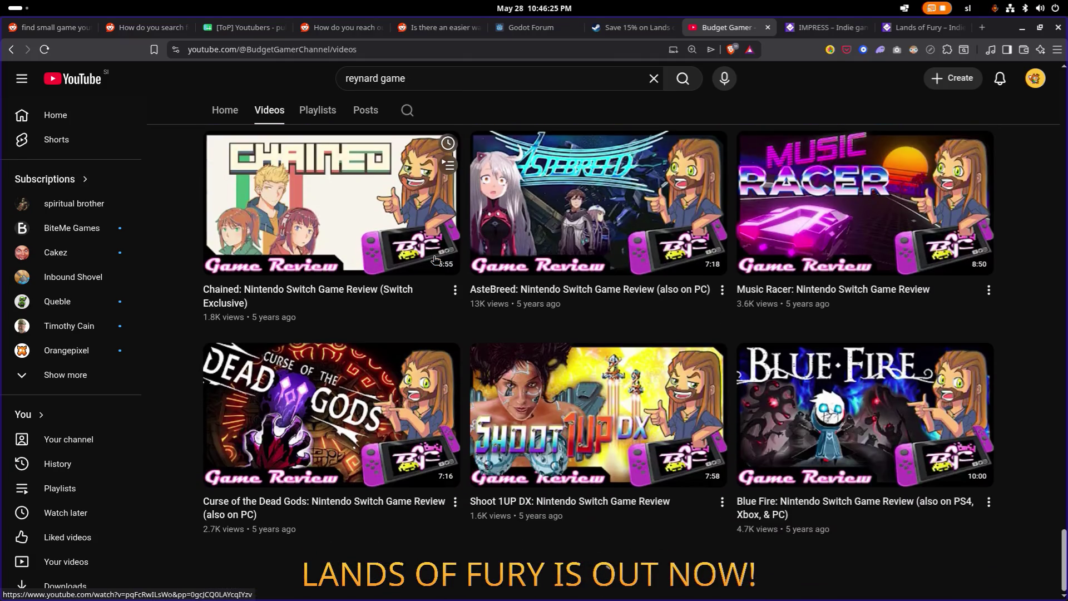
pyautogui.scroll(-20, 436, 257)
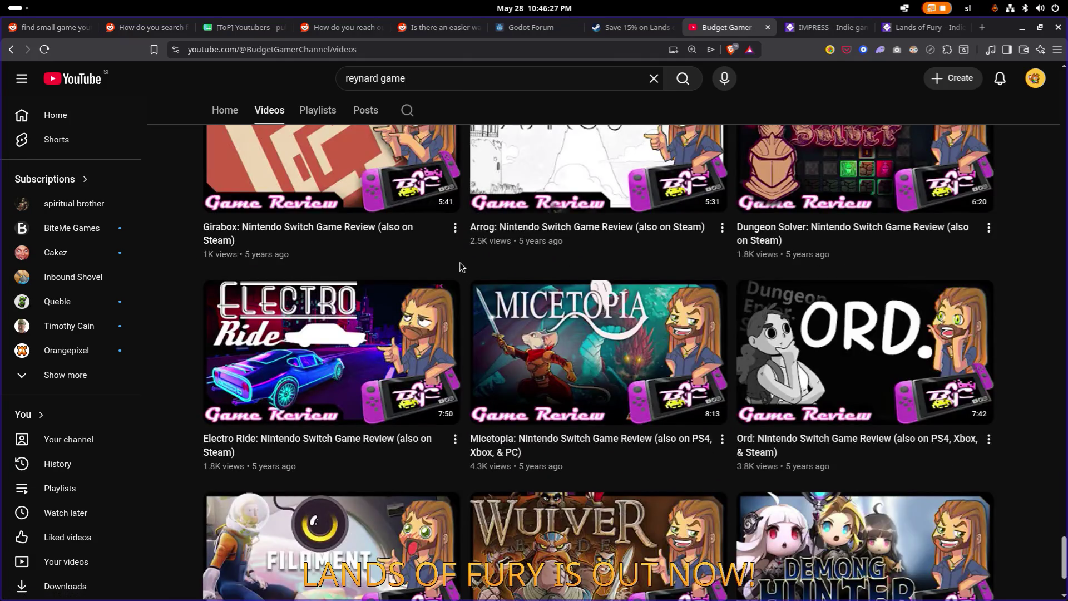
pyautogui.scroll(-15, 461, 264)
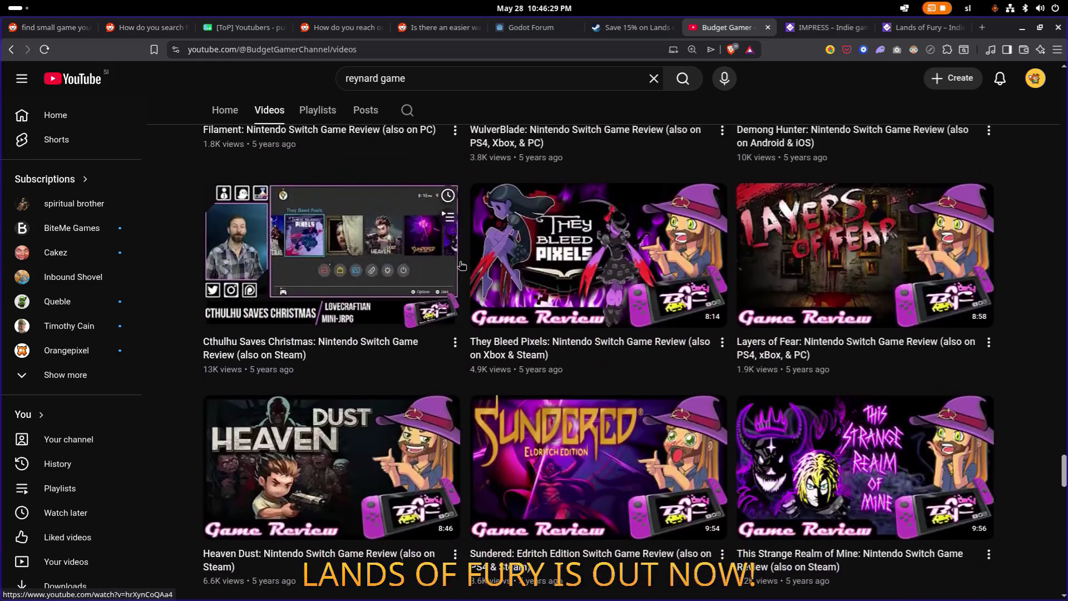
pyautogui.scroll(-15, 460, 264)
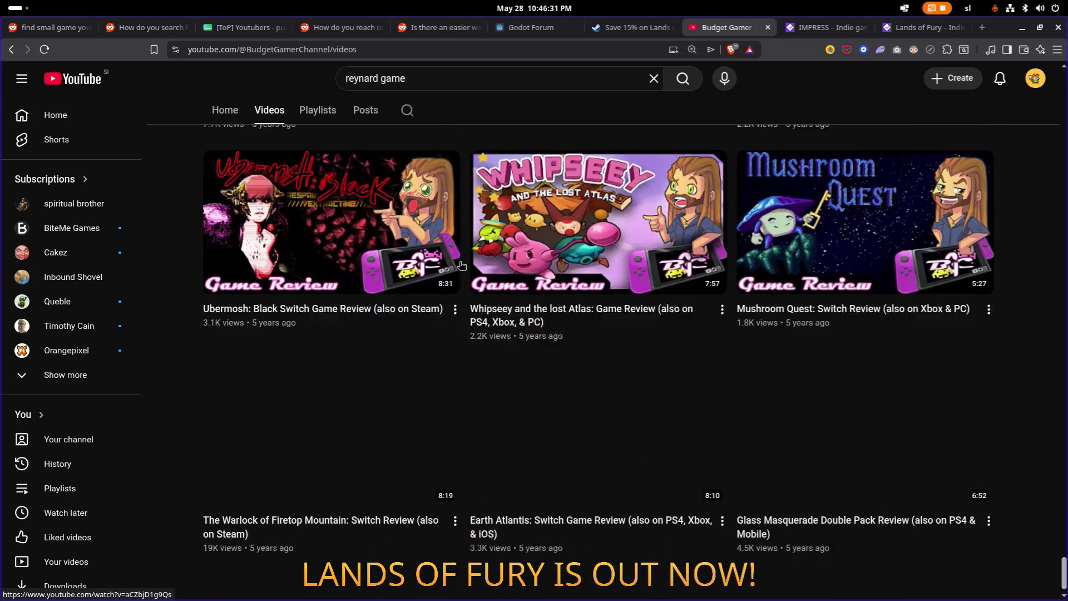
pyautogui.scroll(-20, 461, 264)
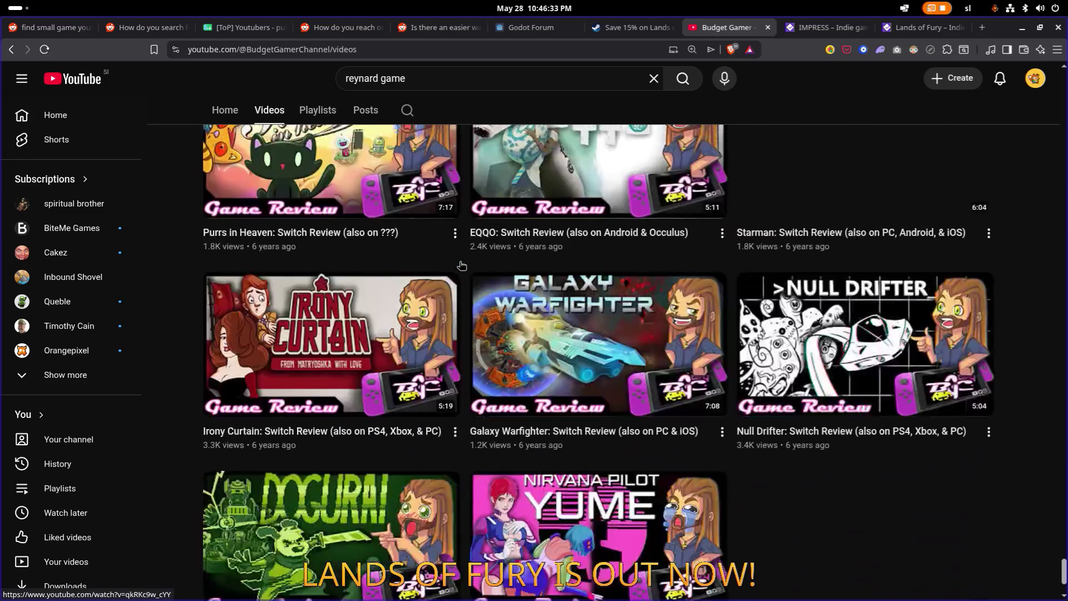
pyautogui.scroll(4, 461, 264)
pyautogui.scroll(-20, 460, 264)
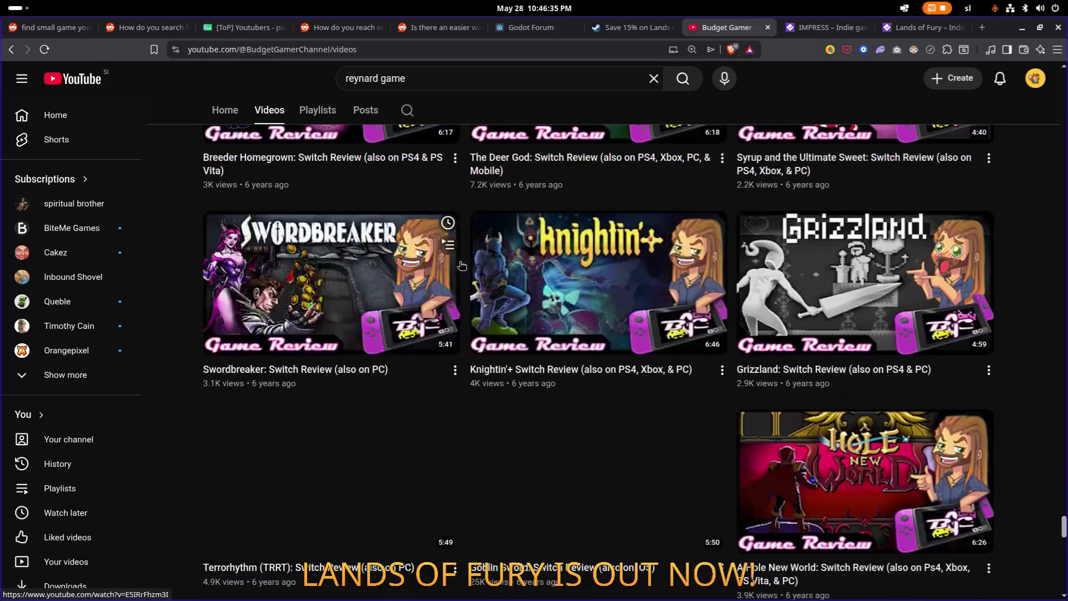
pyautogui.scroll(-20, 461, 265)
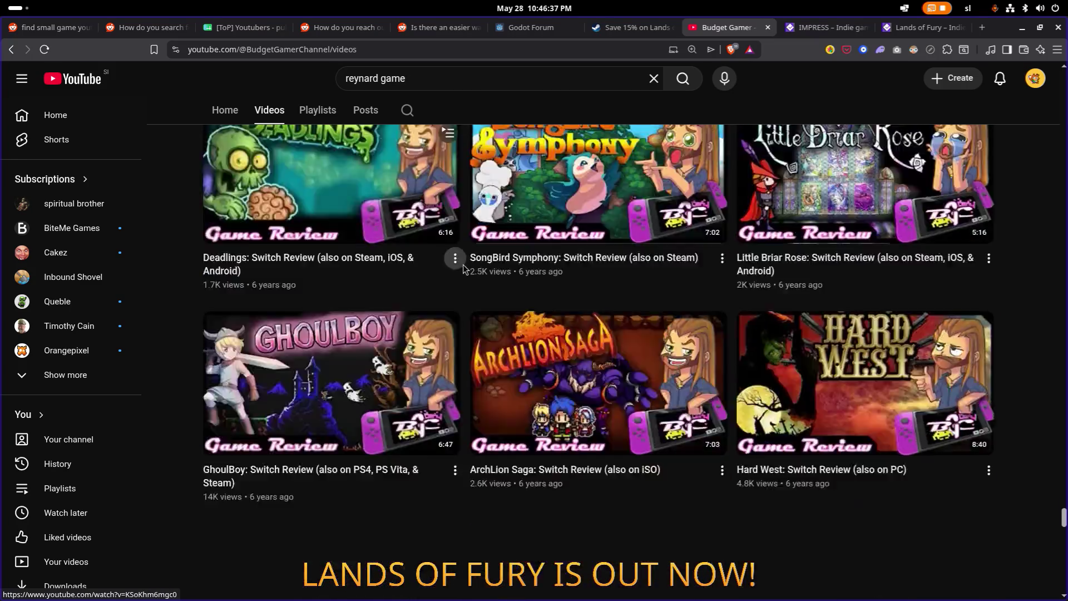
pyautogui.scroll(-20, 463, 269)
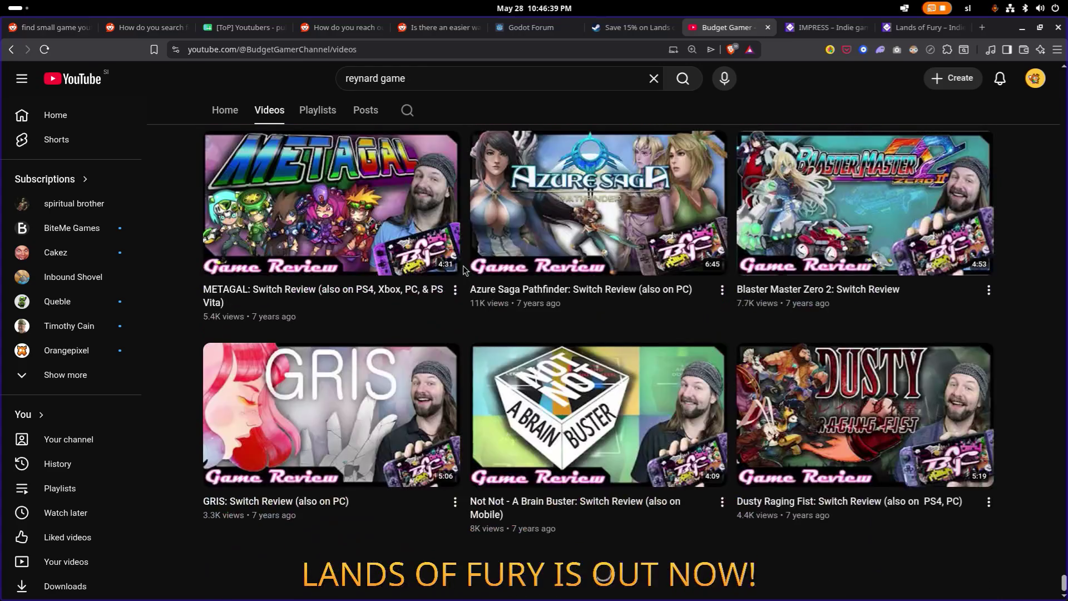
pyautogui.scroll(-20, 462, 268)
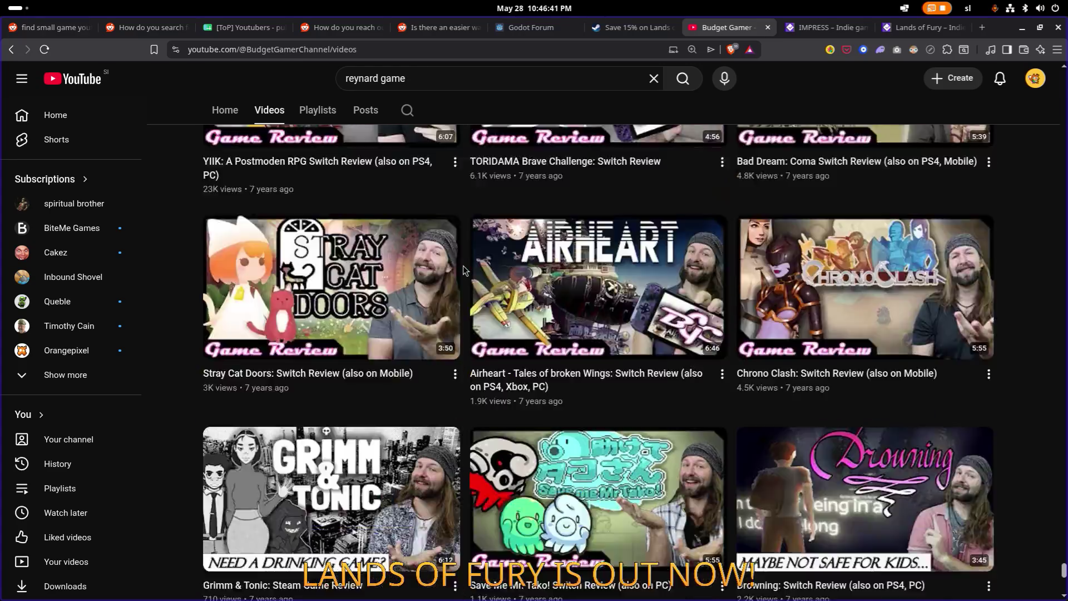
pyautogui.hotkey('ctrl', 'f')
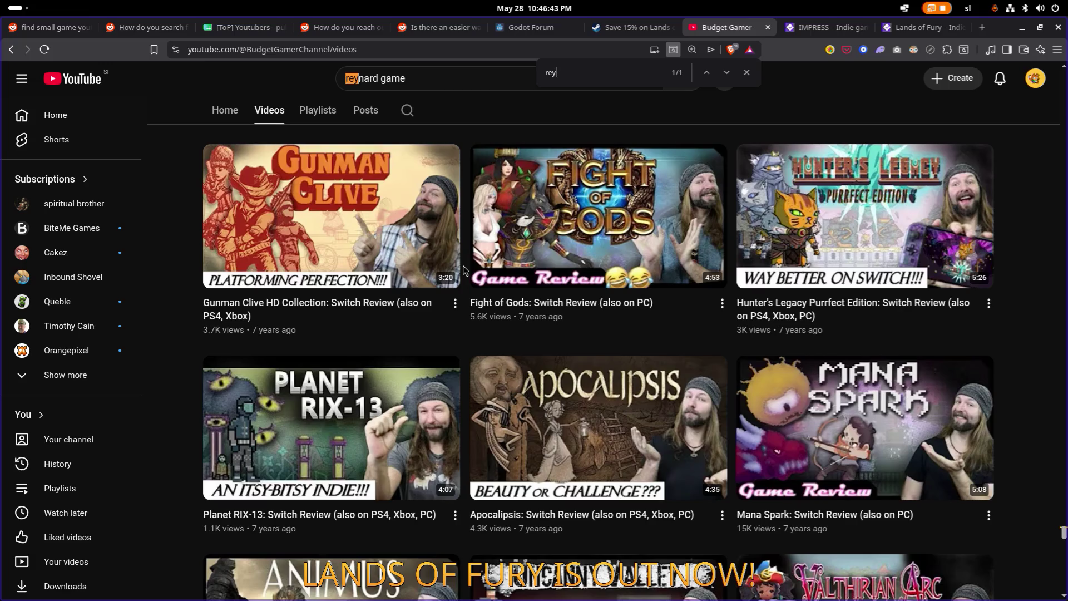
# Step: Scroll Budget Gamer's video grid to the 'Reynard: Came Review' video matched by 'rey'
pyautogui.scroll(-20, 463, 268)
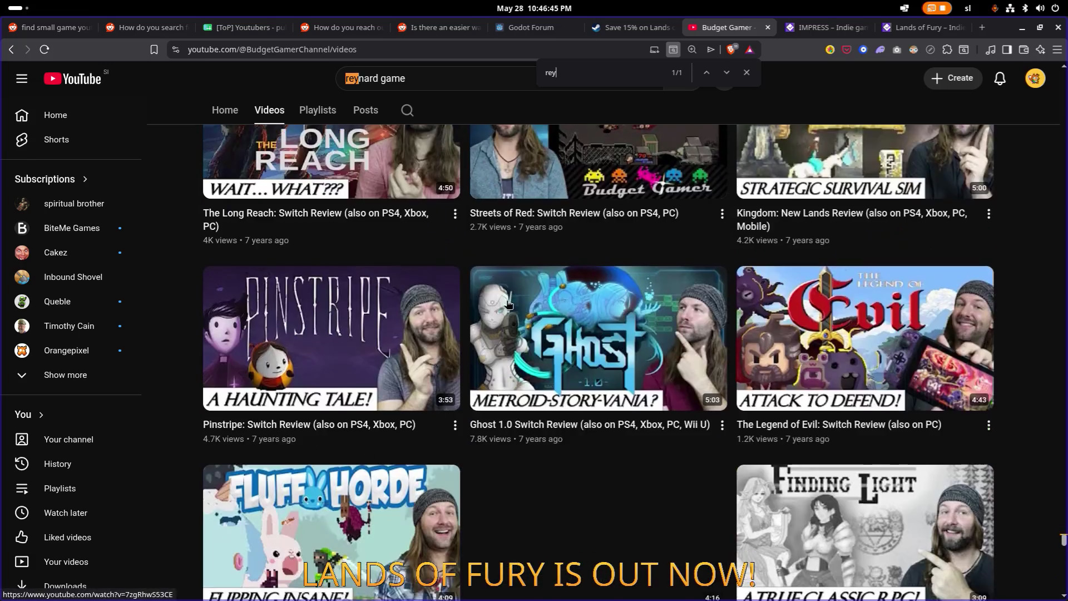
pyautogui.scroll(-5, 508, 305)
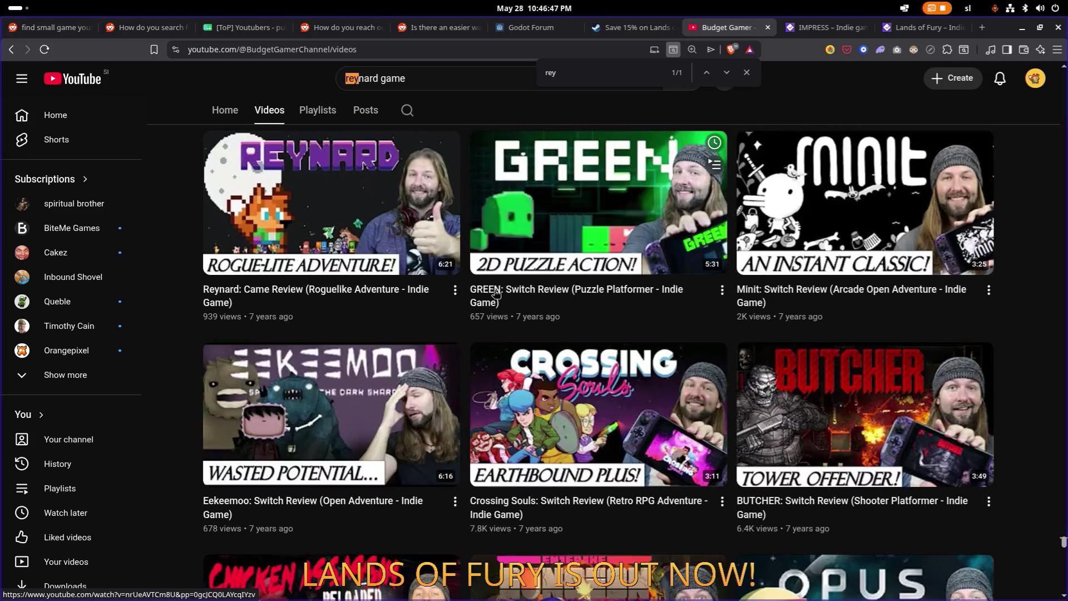
pyautogui.scroll(-10, 484, 283)
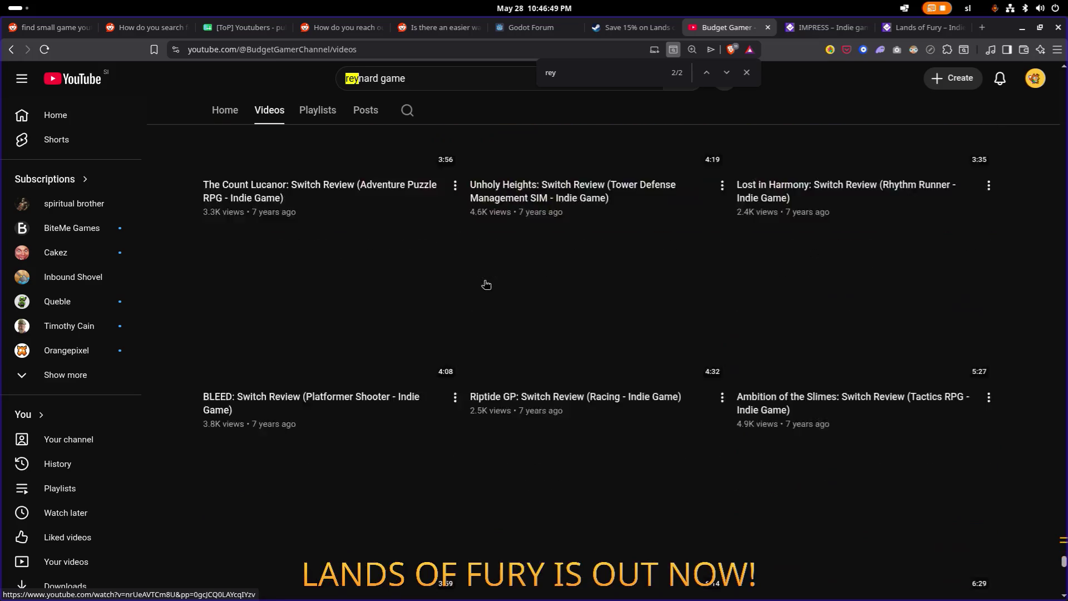
pyautogui.scroll(10, 665, 121)
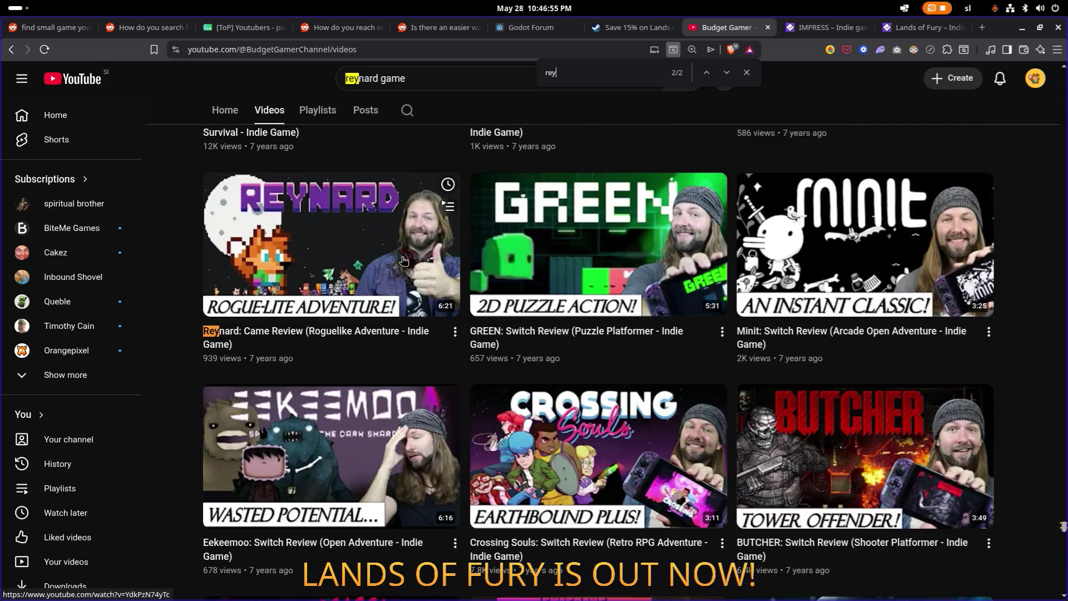
# Step: Open the Reynard review and skip ahead through roughly the first three minutes
pyautogui.click(413, 259)
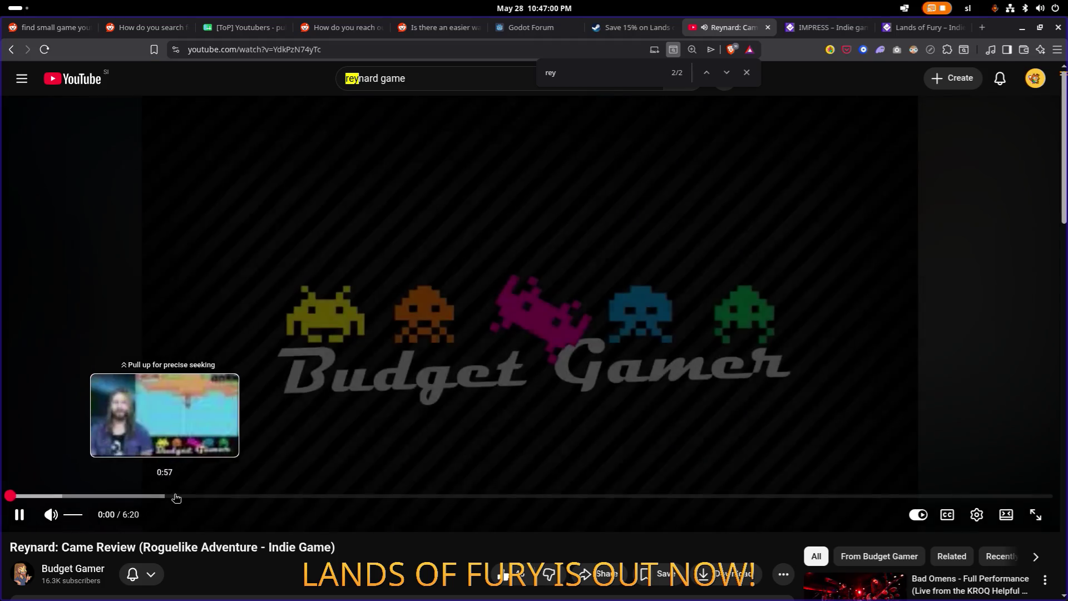
pyautogui.click(180, 496)
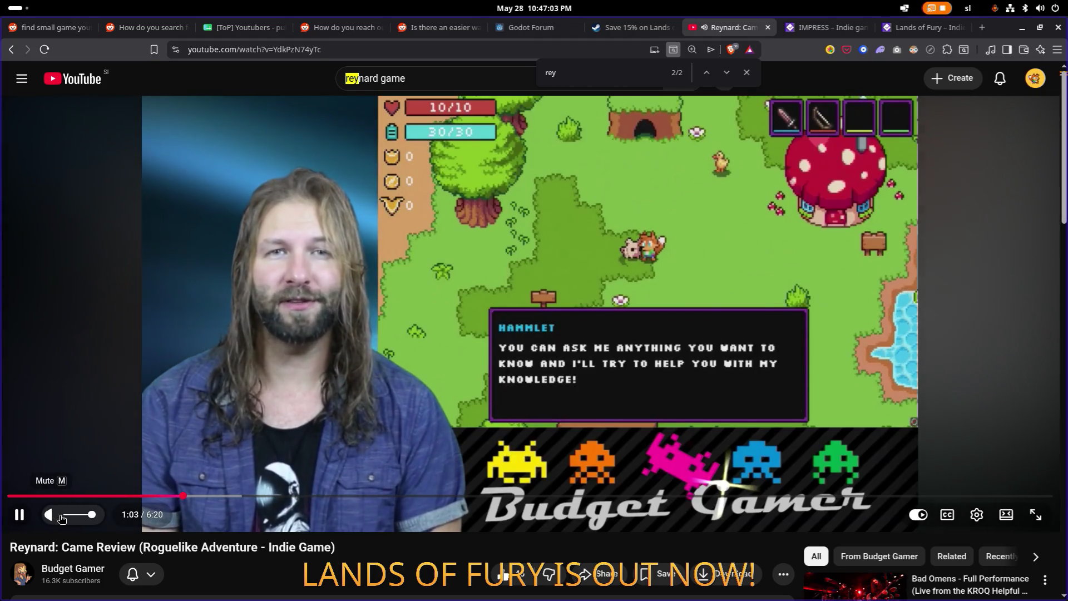
pyautogui.click(370, 495)
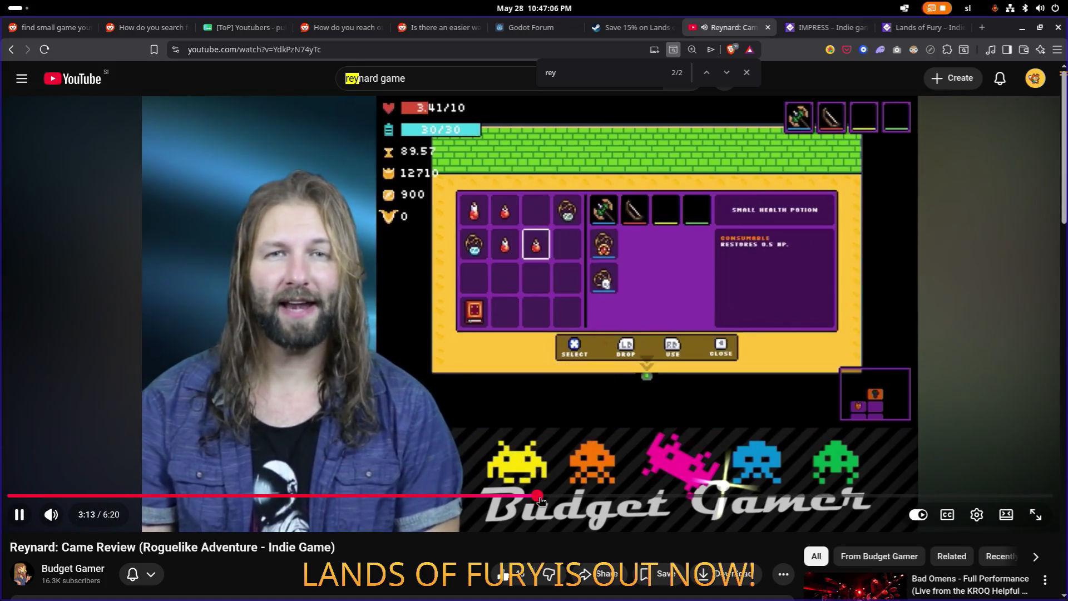
pyautogui.click(539, 495)
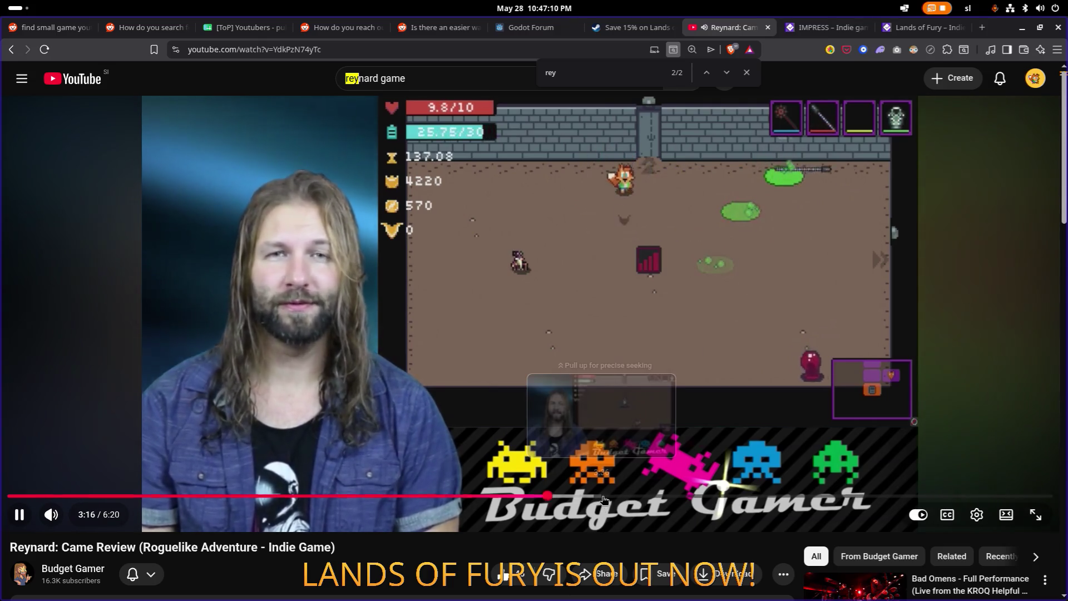
# Step: Jump to about 3:59 and pause on the Game Over screen showing score 1150
pyautogui.click(604, 495)
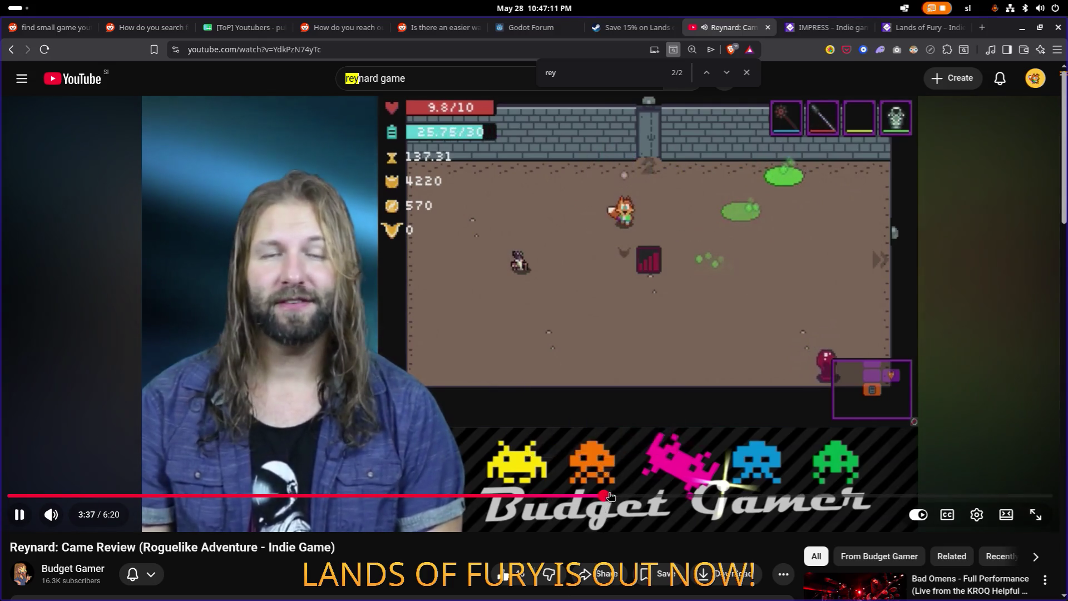
pyautogui.click(667, 496)
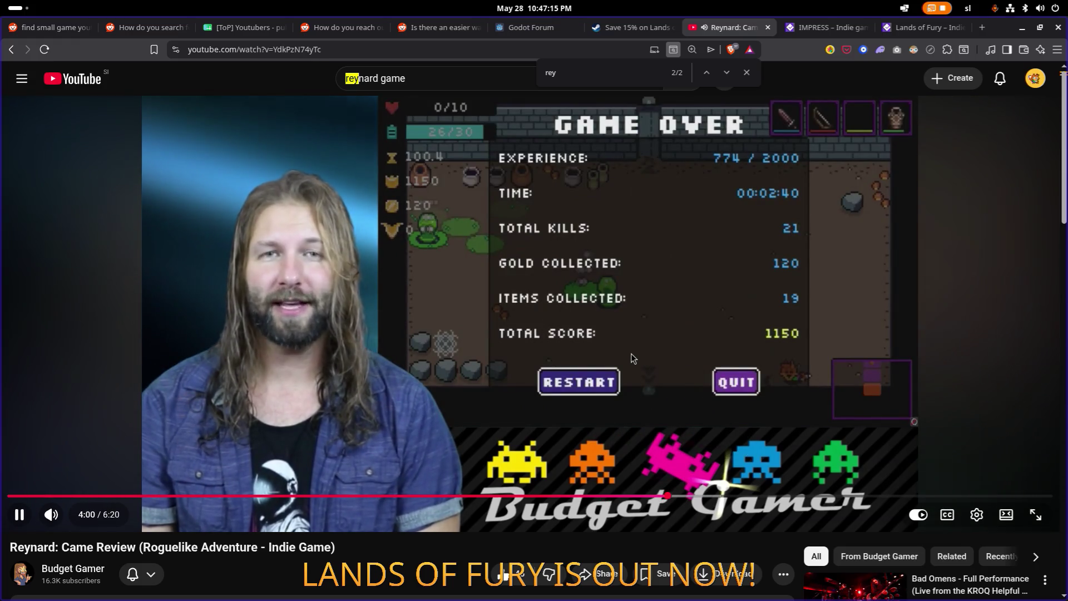
pyautogui.click(631, 358)
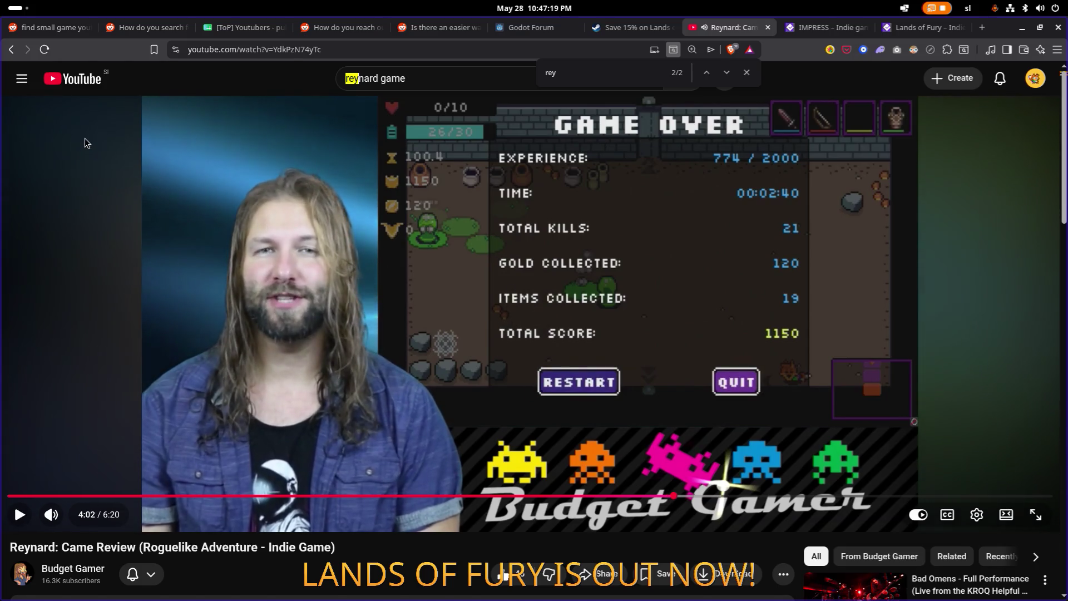
pyautogui.scroll(-10, 152, 214)
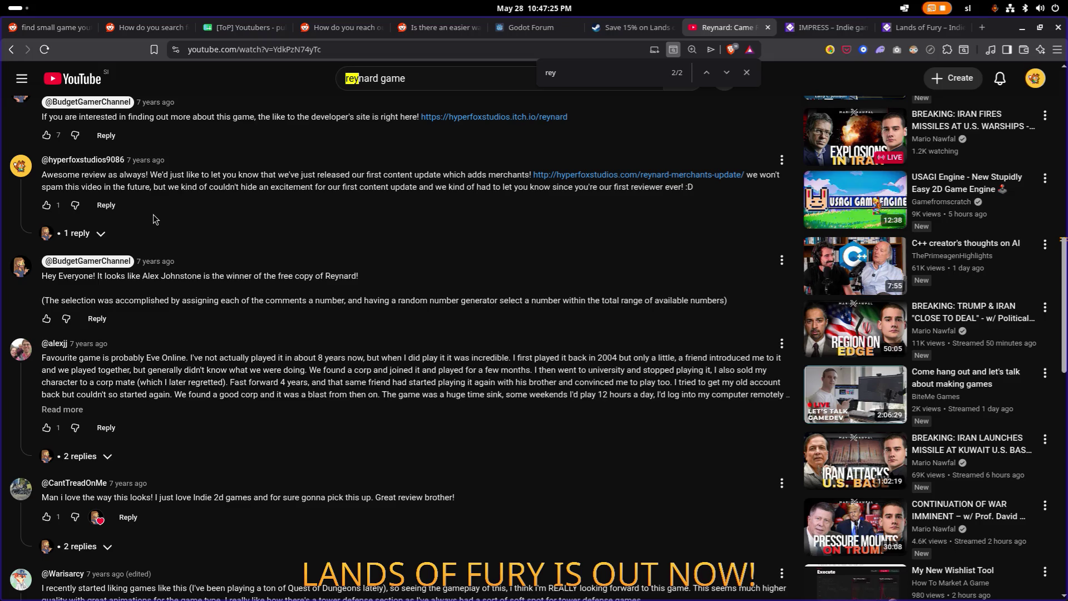
# Step: Scroll through the review's comments, including Hyper Fox Studios' update note
pyautogui.scroll(-3, 154, 218)
pyautogui.scroll(-10, 152, 214)
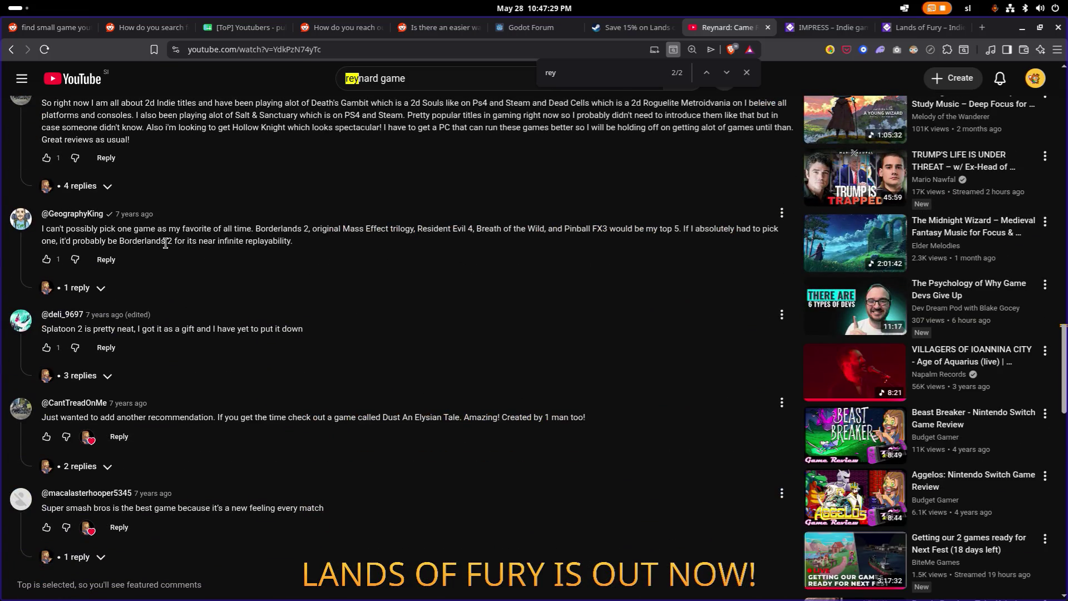
pyautogui.scroll(15, 165, 243)
# Step: Go back via Budget Gamer's videos and home page to the 'reynard game' search results
pyautogui.hotkey('alt', 'Left')
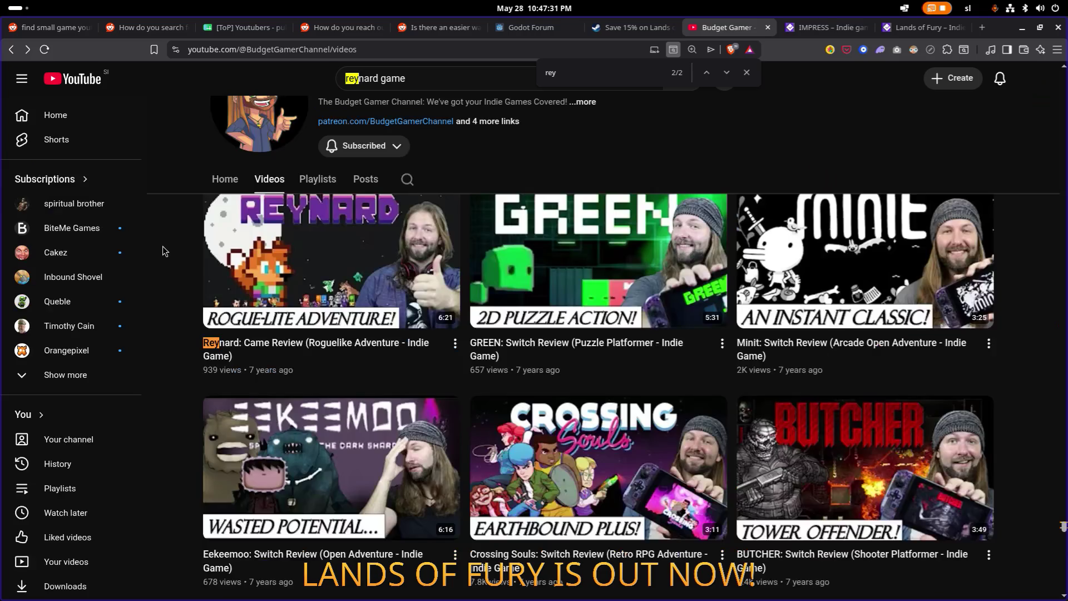
pyautogui.hotkey('alt', 'Left')
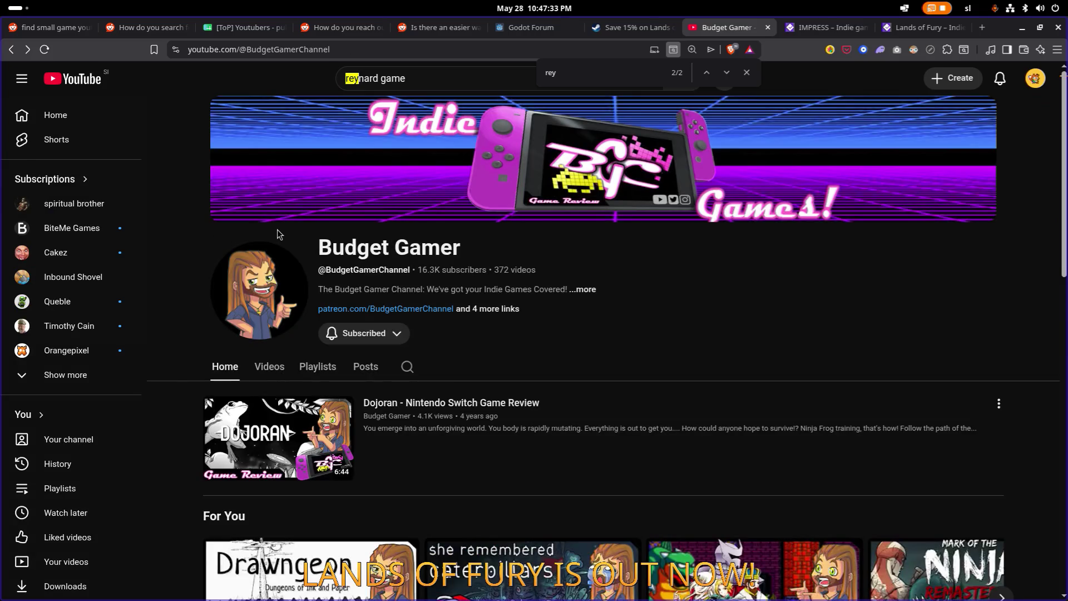
pyautogui.scroll(-3, 302, 236)
pyautogui.hotkey('alt', 'Left')
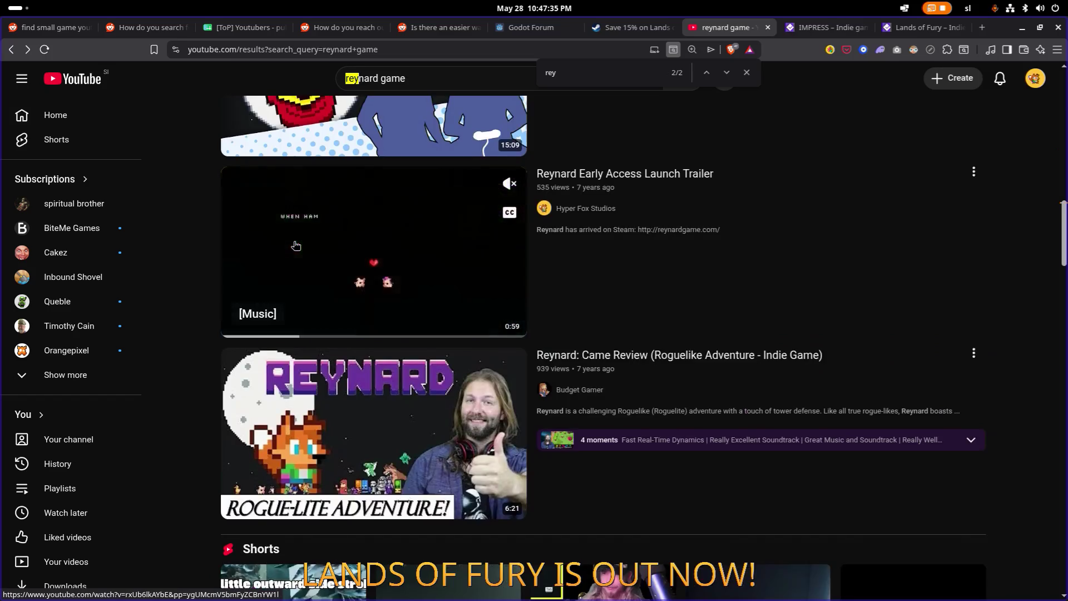
pyautogui.scroll(-6, 293, 243)
pyautogui.scroll(-7, 295, 245)
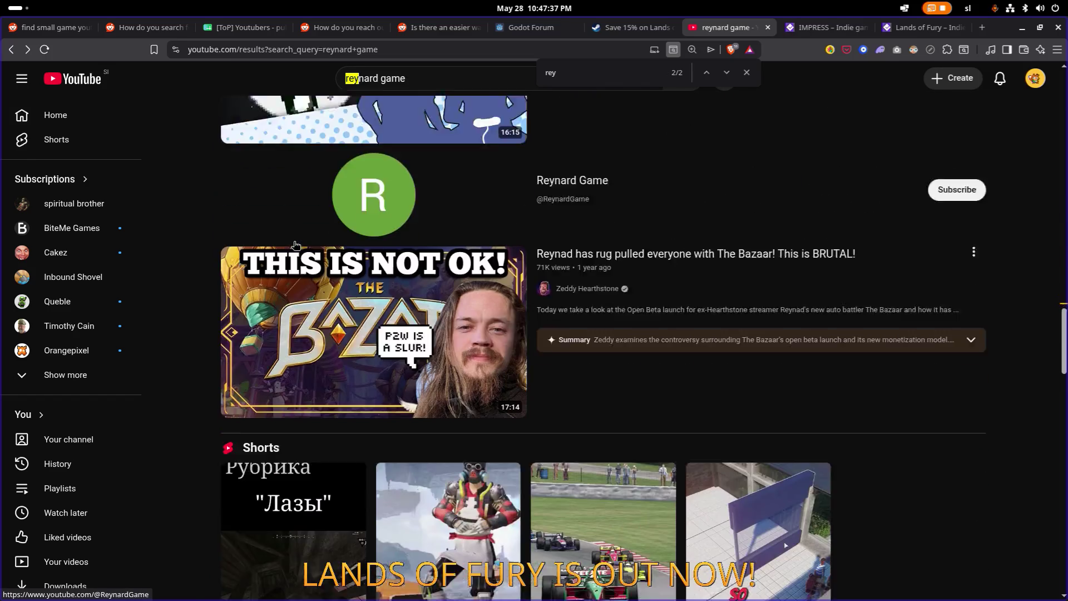
pyautogui.scroll(9, 295, 245)
pyautogui.scroll(-12, 295, 245)
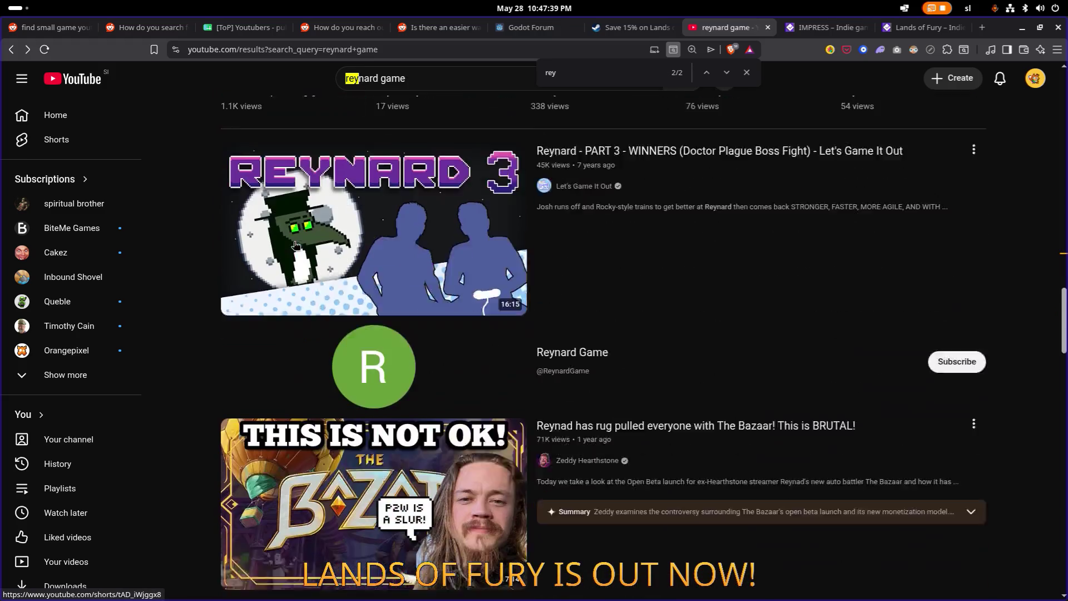
pyautogui.scroll(-15, 295, 246)
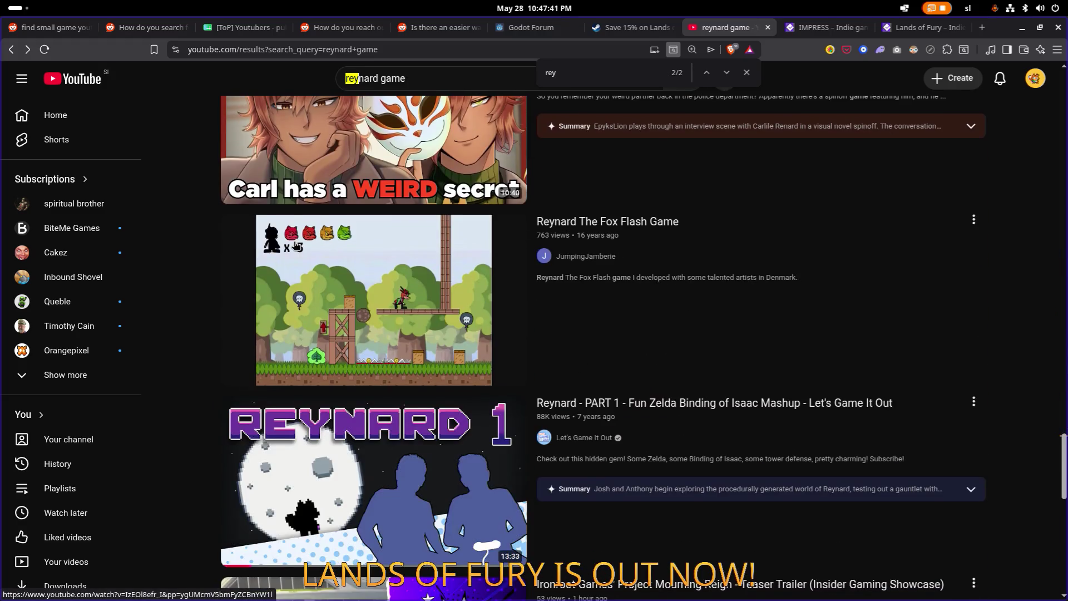
pyautogui.scroll(-8, 295, 245)
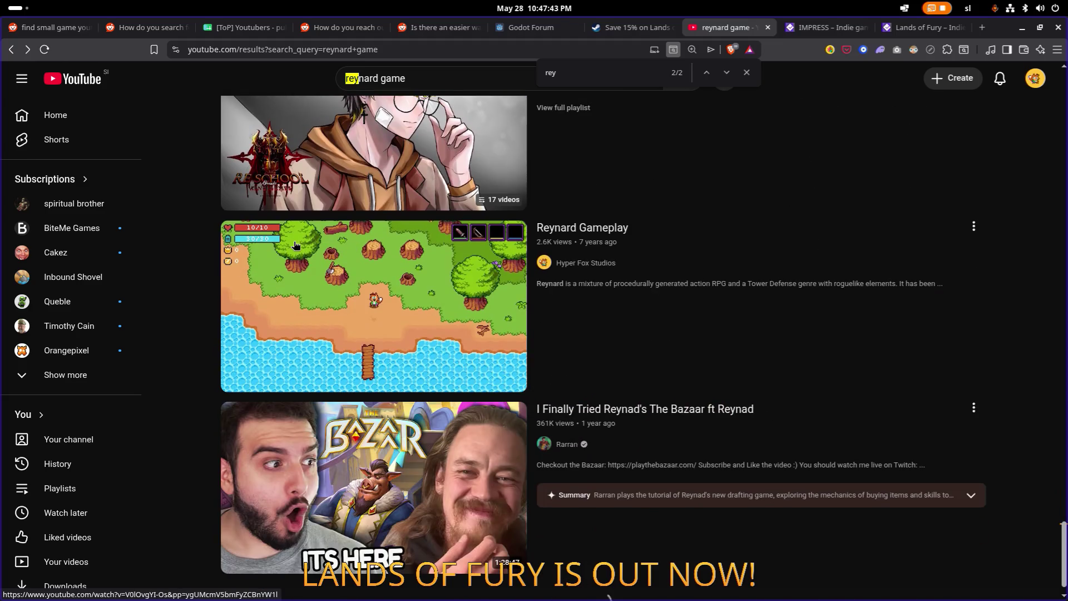
pyautogui.scroll(-9, 296, 245)
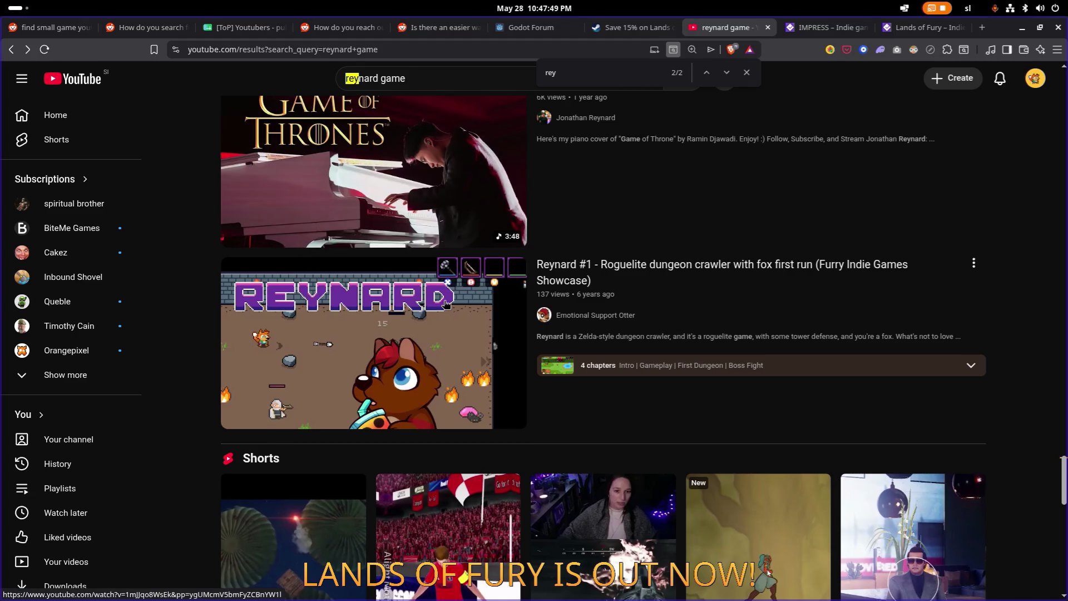
pyautogui.scroll(-15, 443, 304)
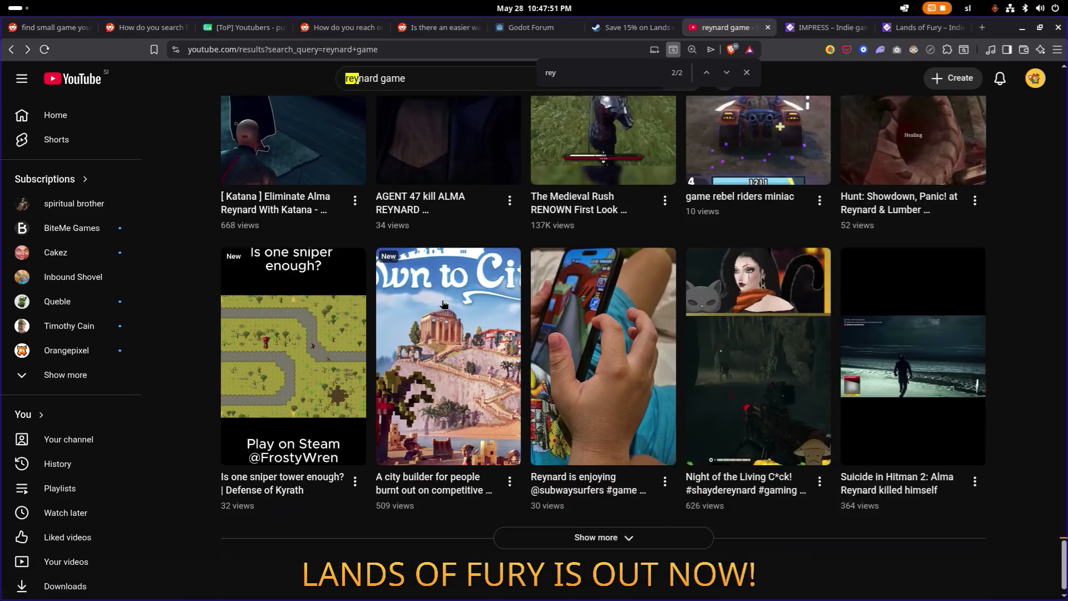
pyautogui.scroll(-10, 444, 303)
pyautogui.scroll(-10, 443, 303)
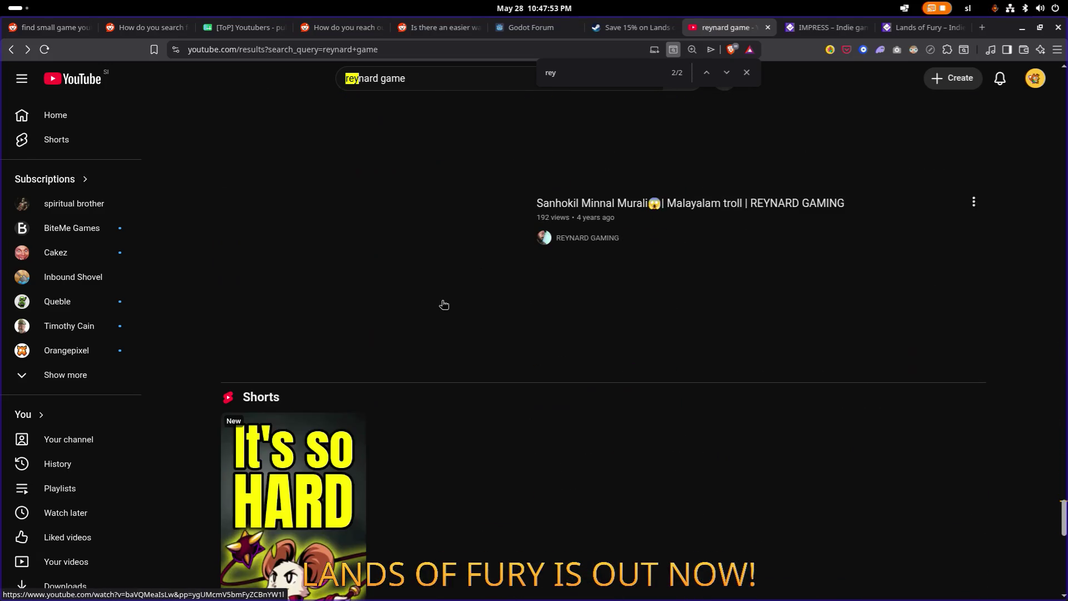
pyautogui.scroll(-3, 441, 301)
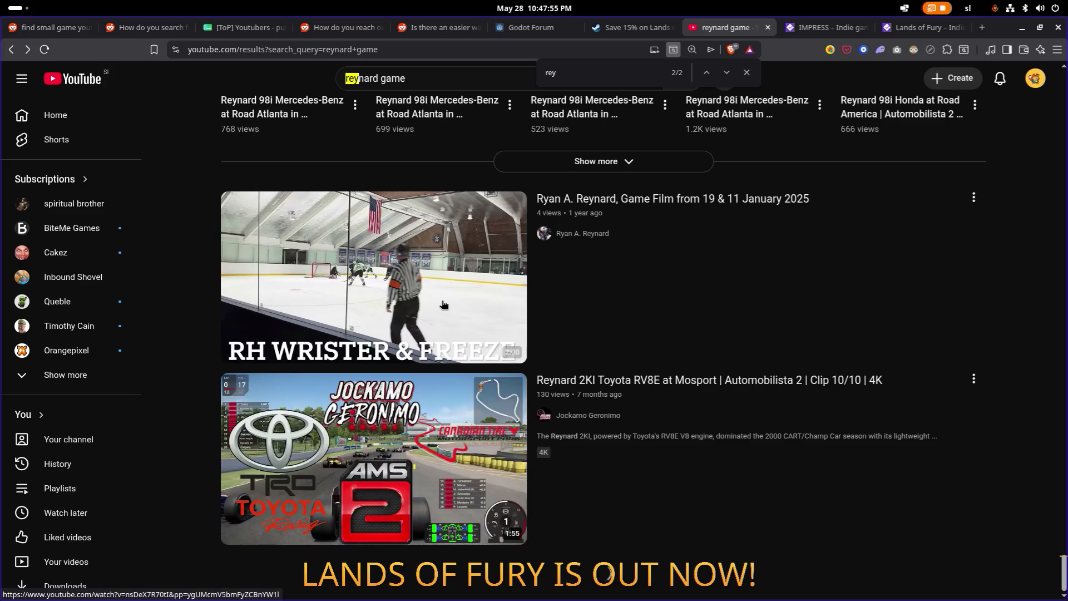
pyautogui.scroll(-8, 441, 301)
pyautogui.scroll(-6, 441, 301)
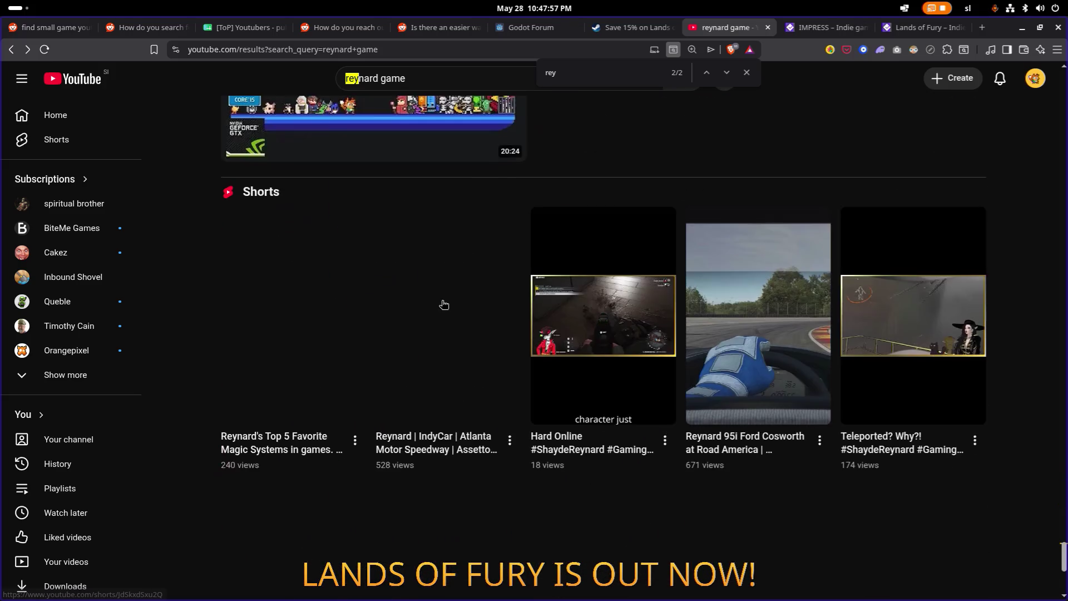
pyautogui.scroll(-3, 444, 304)
pyautogui.scroll(-14, 443, 304)
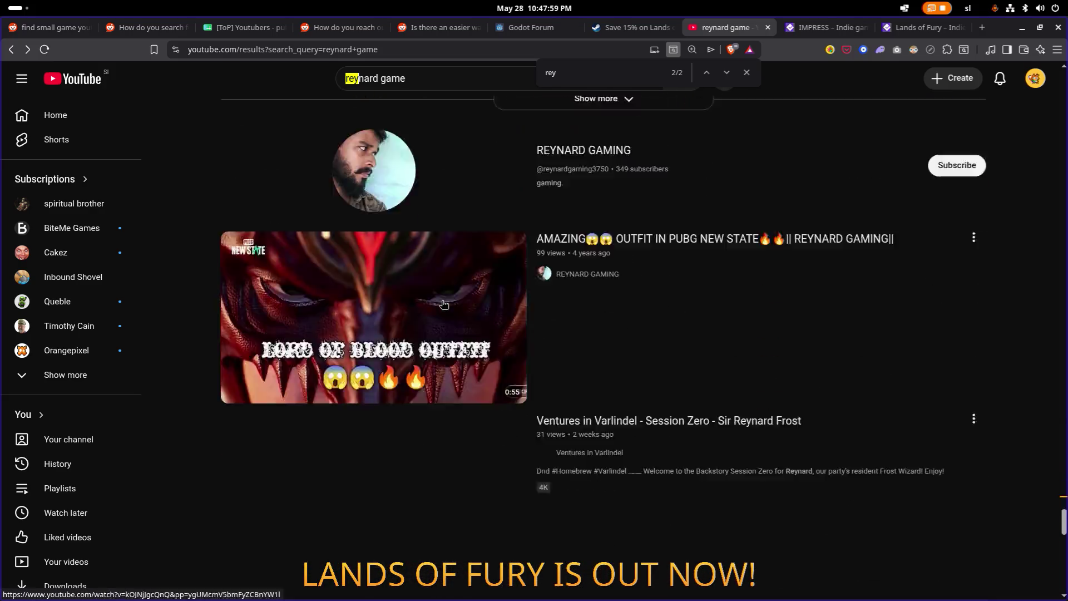
pyautogui.scroll(-11, 441, 302)
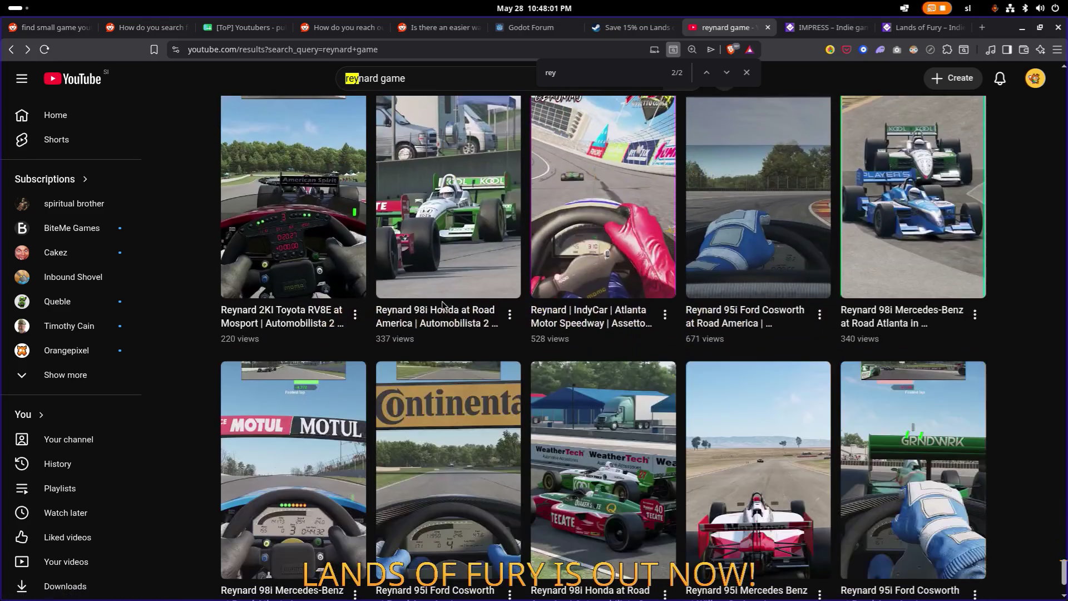
pyautogui.scroll(-20, 443, 304)
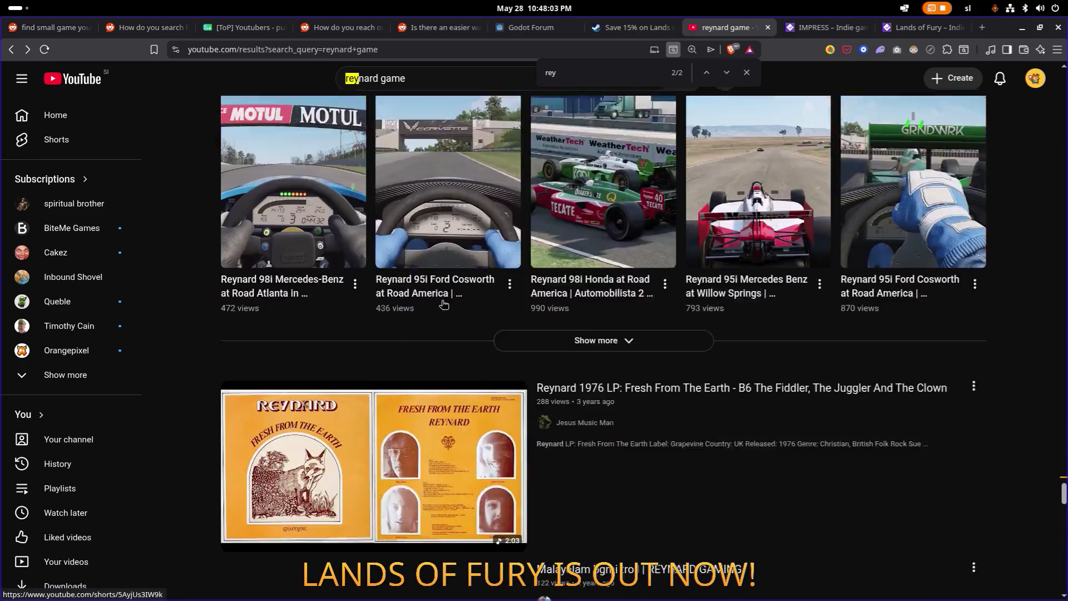
pyautogui.scroll(10, 443, 304)
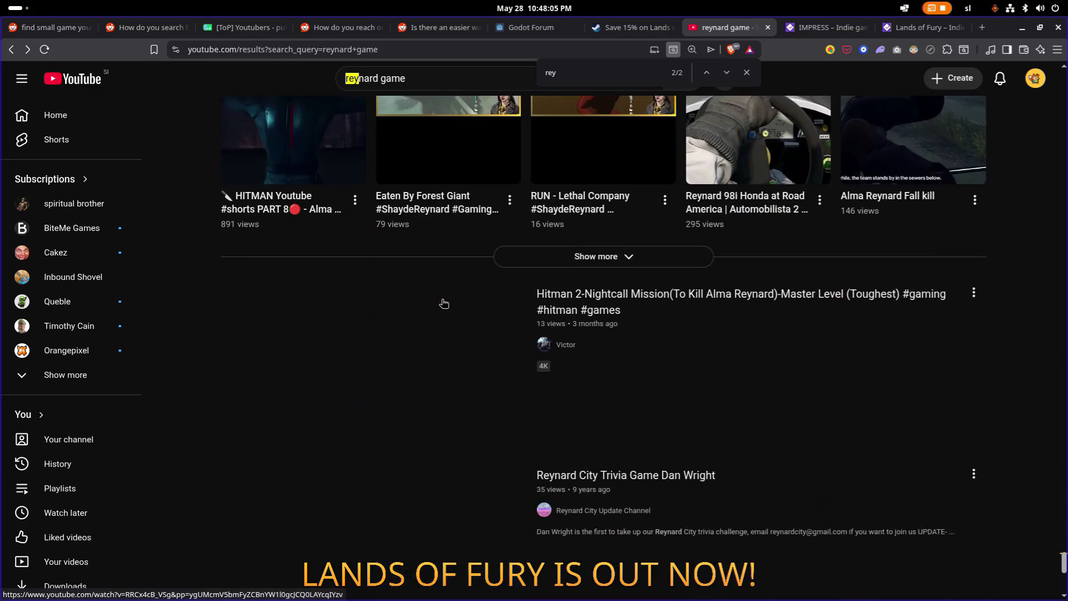
pyautogui.scroll(3, 440, 334)
pyautogui.scroll(1, 439, 334)
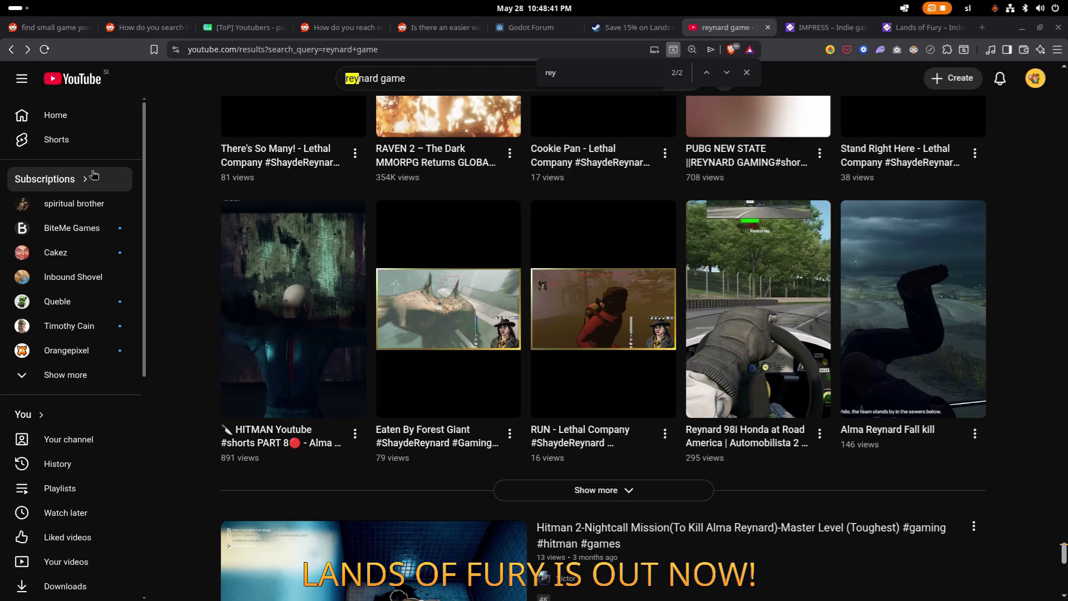
pyautogui.scroll(-1, 527, 379)
pyautogui.scroll(-10, 527, 379)
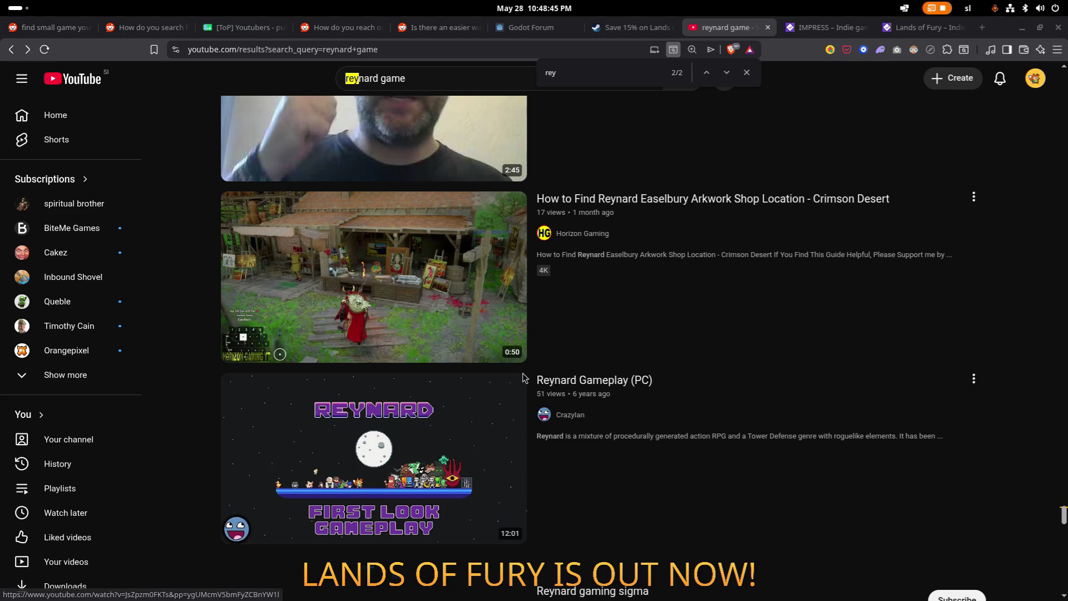
pyautogui.scroll(-6, 525, 376)
pyautogui.scroll(-20, 523, 377)
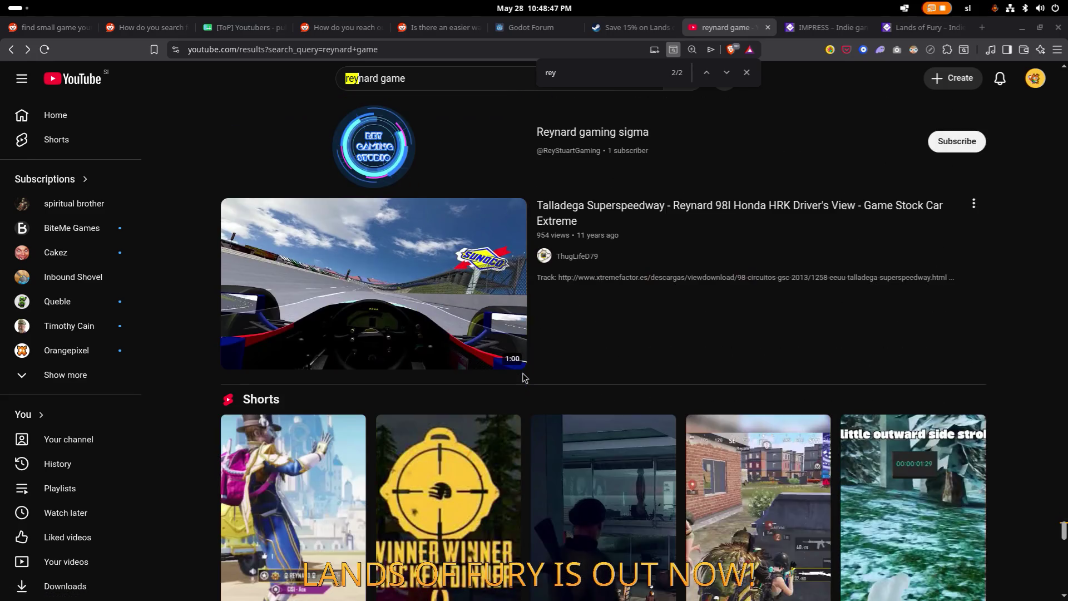
pyautogui.scroll(-2, 523, 375)
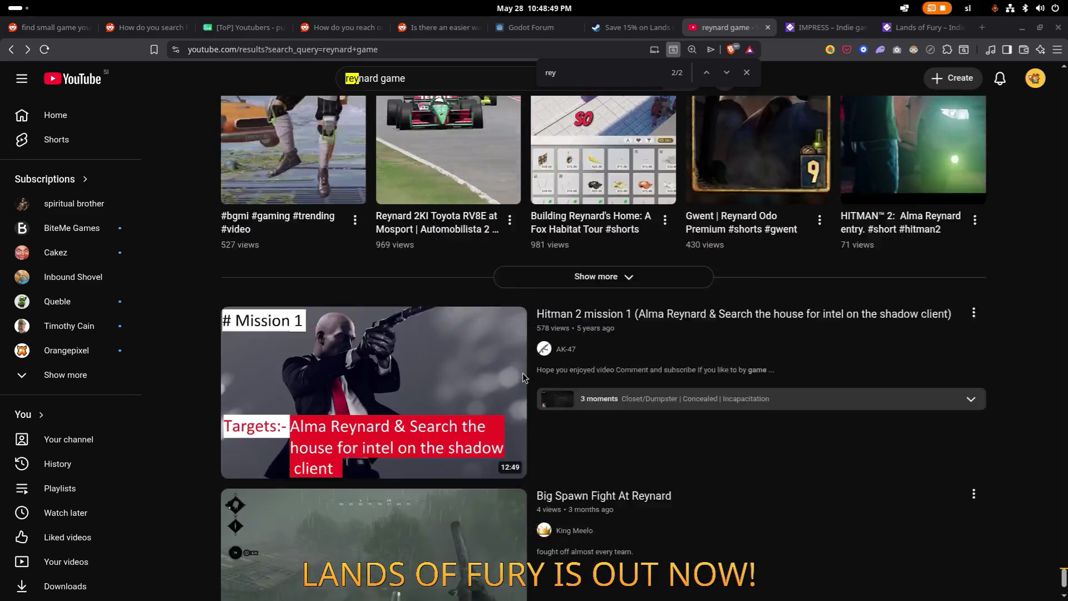
pyautogui.scroll(-10, 520, 376)
pyautogui.scroll(-20, 520, 372)
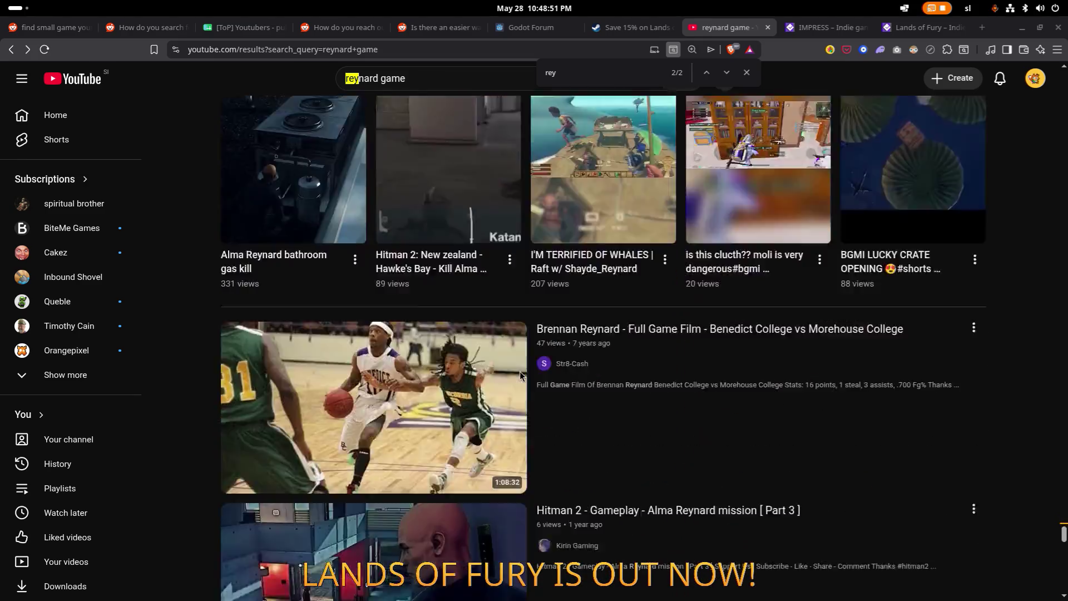
pyautogui.scroll(-15, 519, 372)
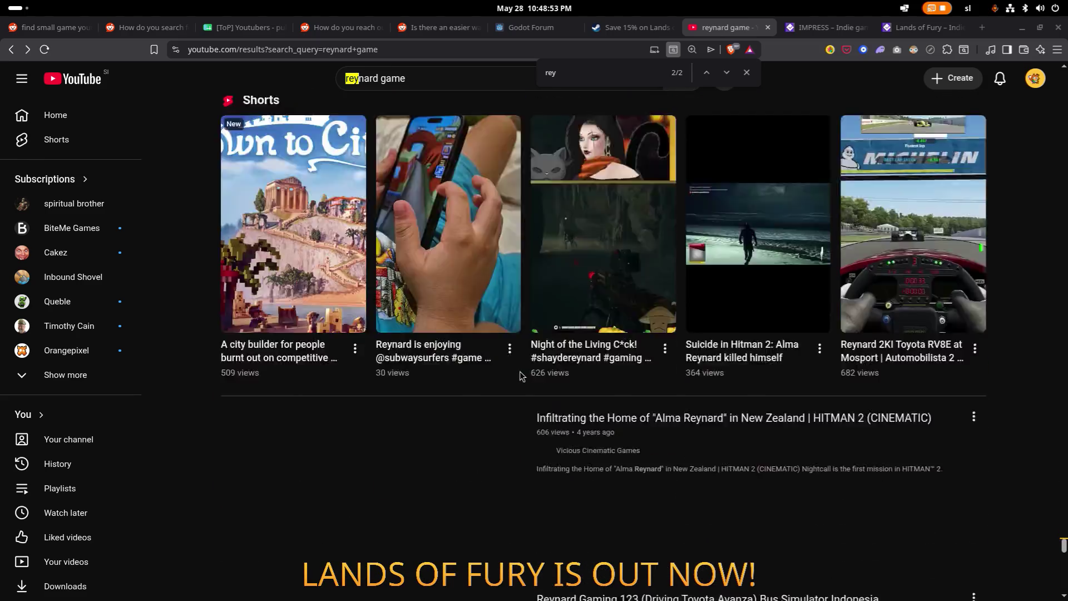